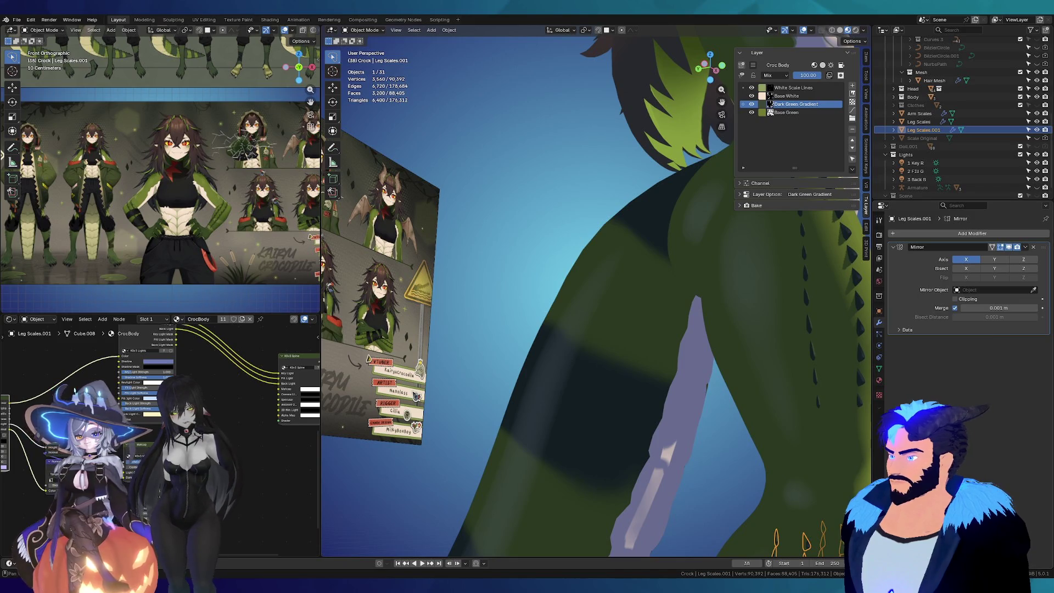
Step: Inspect the character from several angles and select the dark Scale Original cone
middle_drag(762, 387, 617, 349)
scroll(616, 348, down, 5)
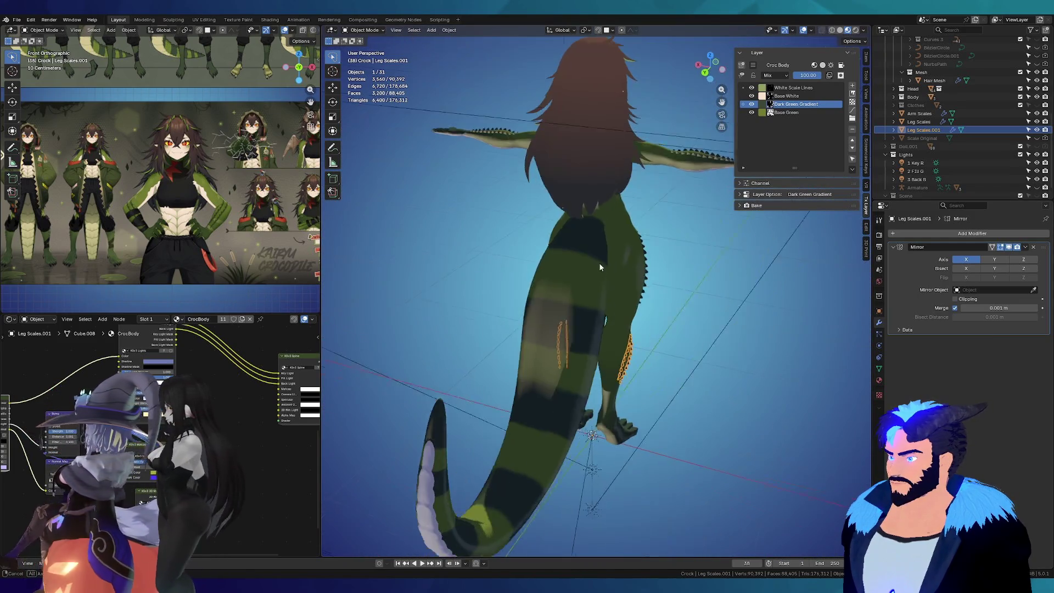
middle_drag(606, 265, 533, 241)
scroll(532, 241, up, 5)
mouse_move(648, 95)
middle_down()
mouse_move(531, 321)
mouse_move(813, 167)
middle_up()
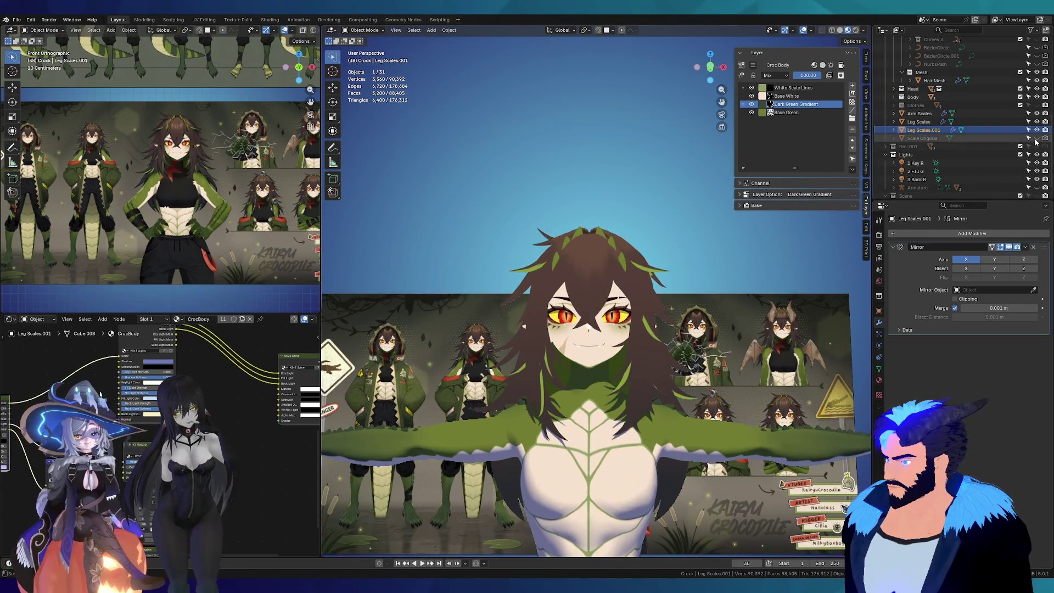
click(589, 174)
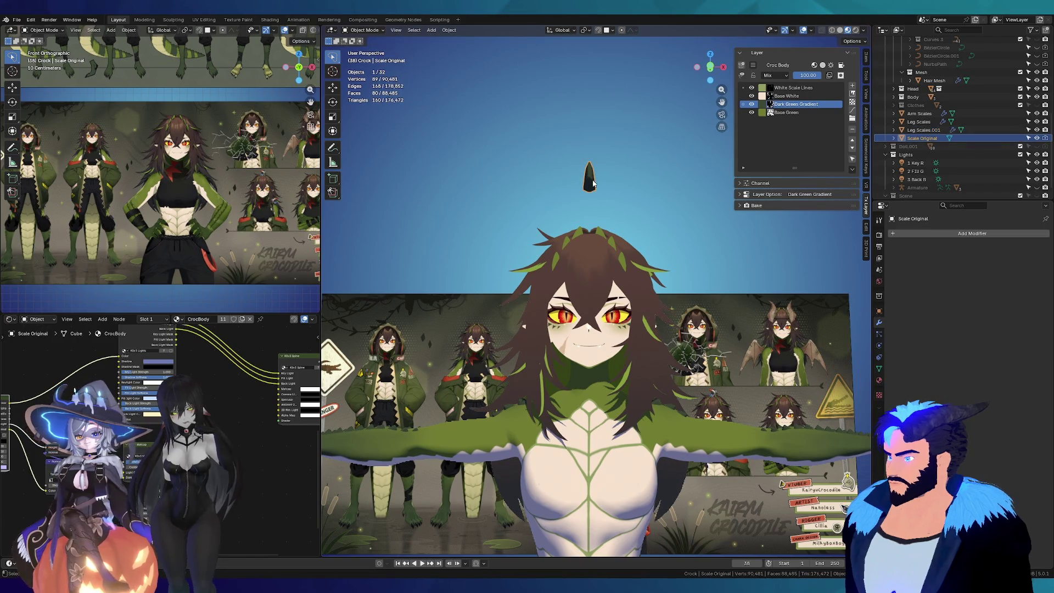
middle_drag(590, 175, 668, 131)
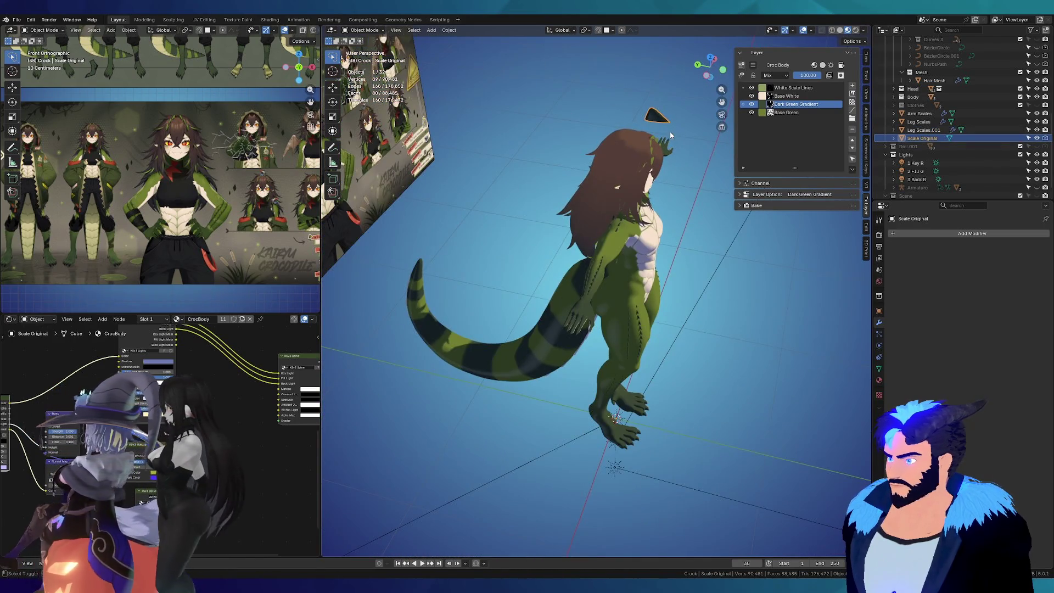
Step: Duplicate the cone in place with Shift+D, hide the original, and enter Edit Mode on the copy
key(shift+d)
right_click(639, 139)
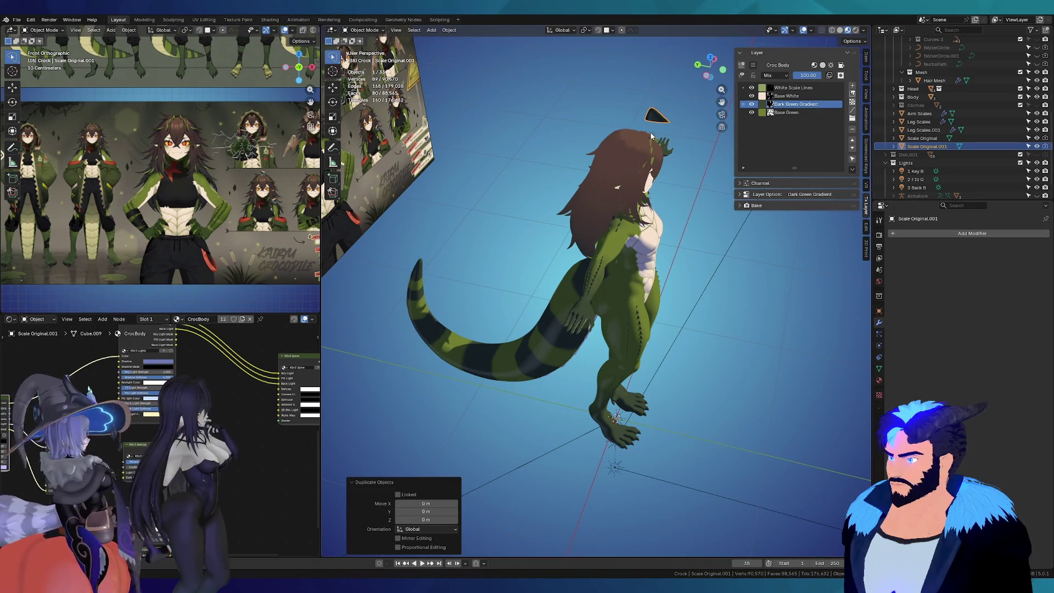
click(1037, 138)
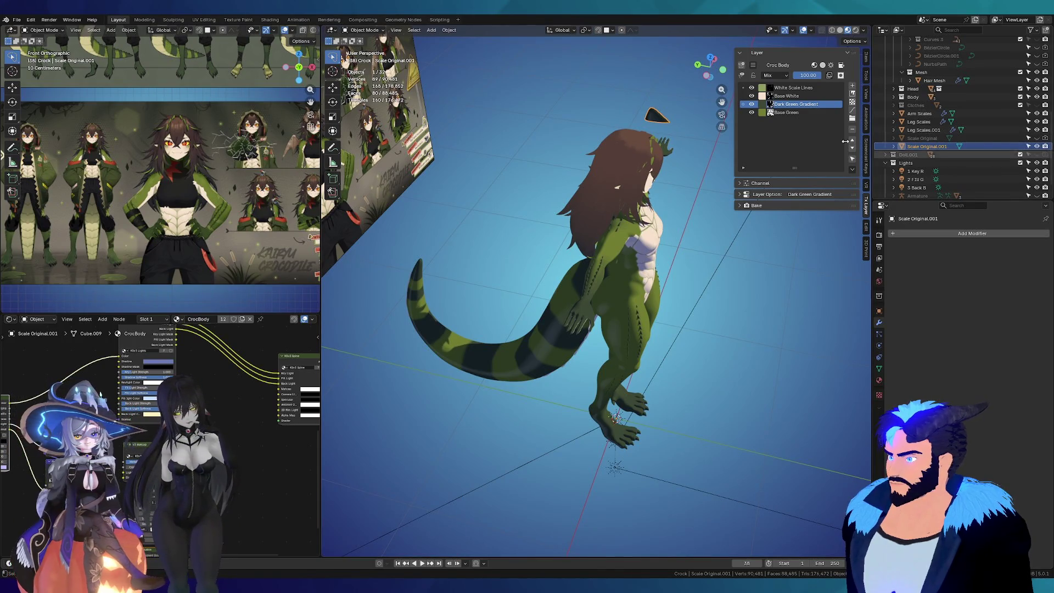
key(Tab)
middle_drag(651, 116, 666, 107)
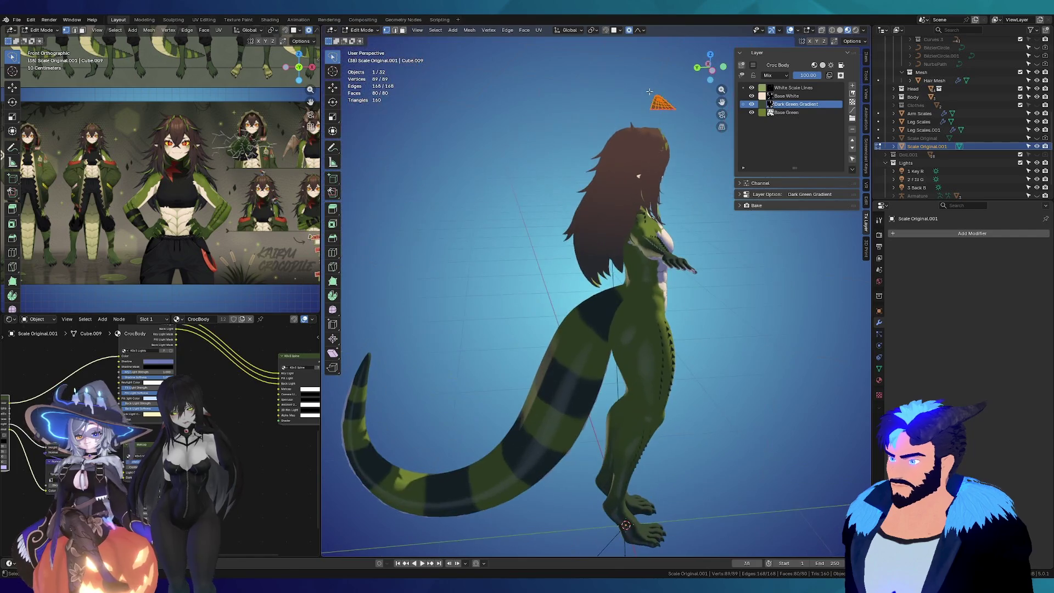
Step: Grab the copied cone mesh and set it on the lower back where the tail begins
key(g)
click(522, 294)
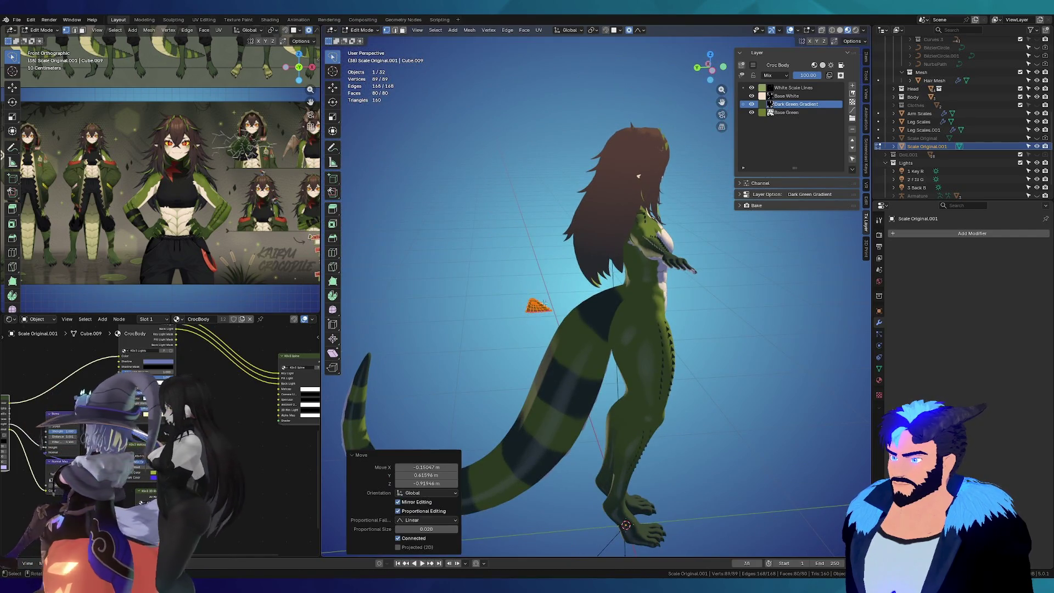
key(KP_Decimal)
key(g)
click(543, 297)
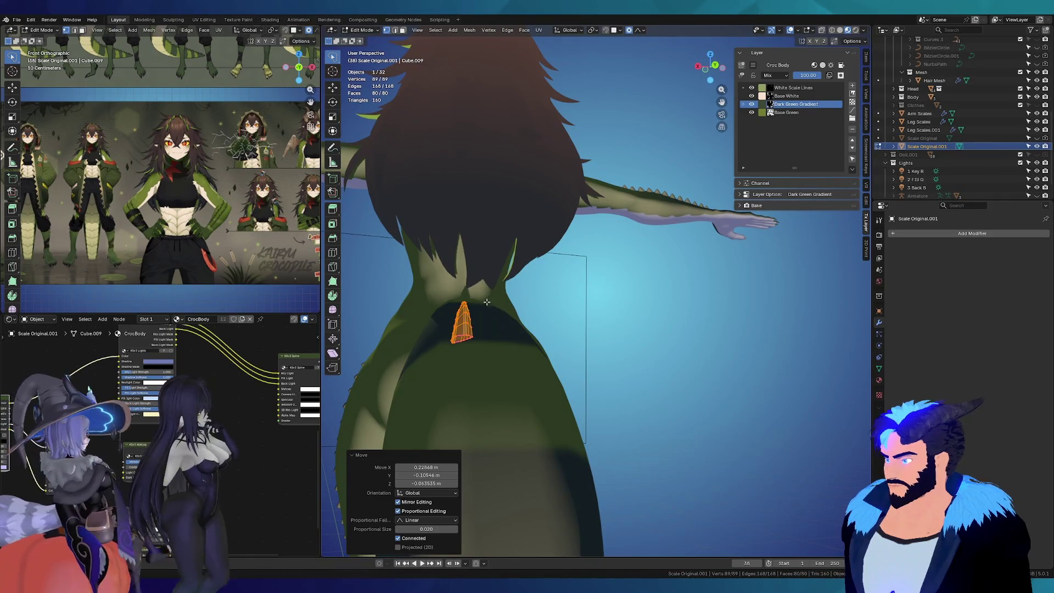
middle_drag(552, 297, 571, 302)
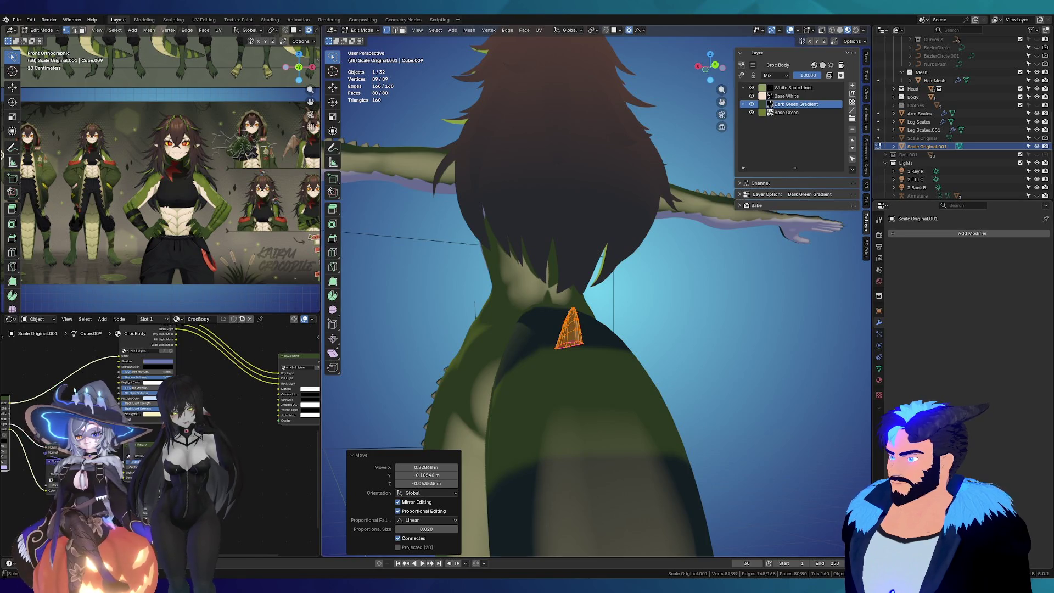
scroll(577, 322, up, 3)
Step: Rotate the scale mesh 29 degrees so it lies flatter against the back
middle_drag(568, 329, 591, 298)
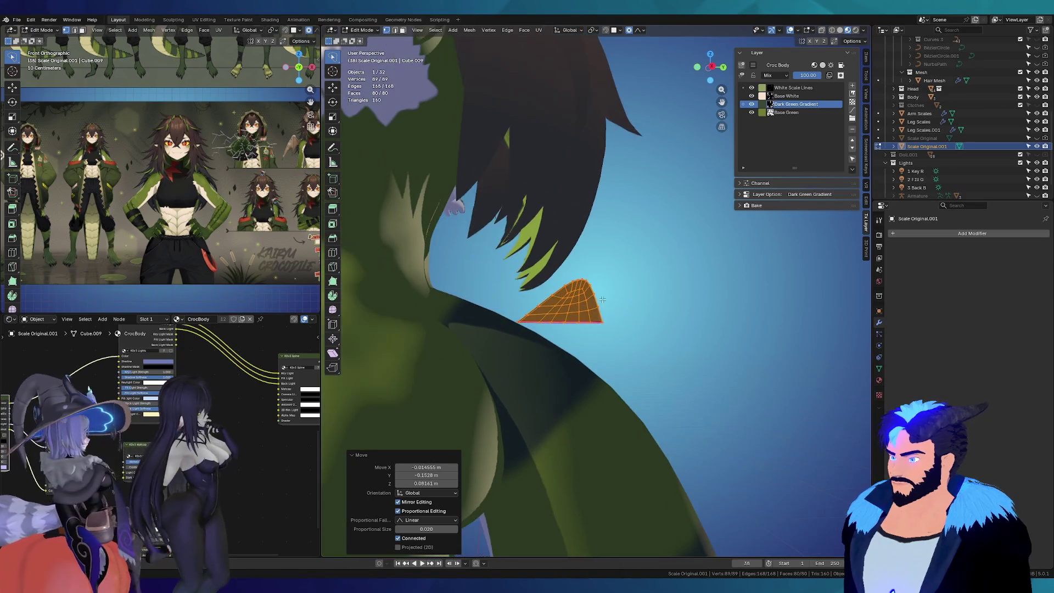
key(r)
click(593, 303)
middle_drag(593, 303, 576, 313)
scroll(131, 218, down, 2)
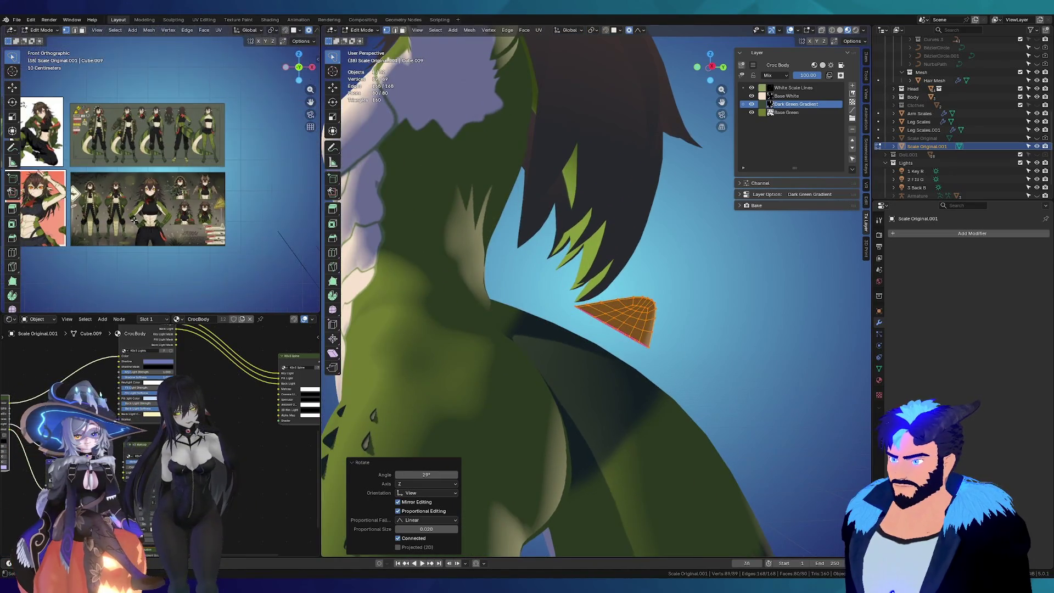
scroll(175, 145, up, 4)
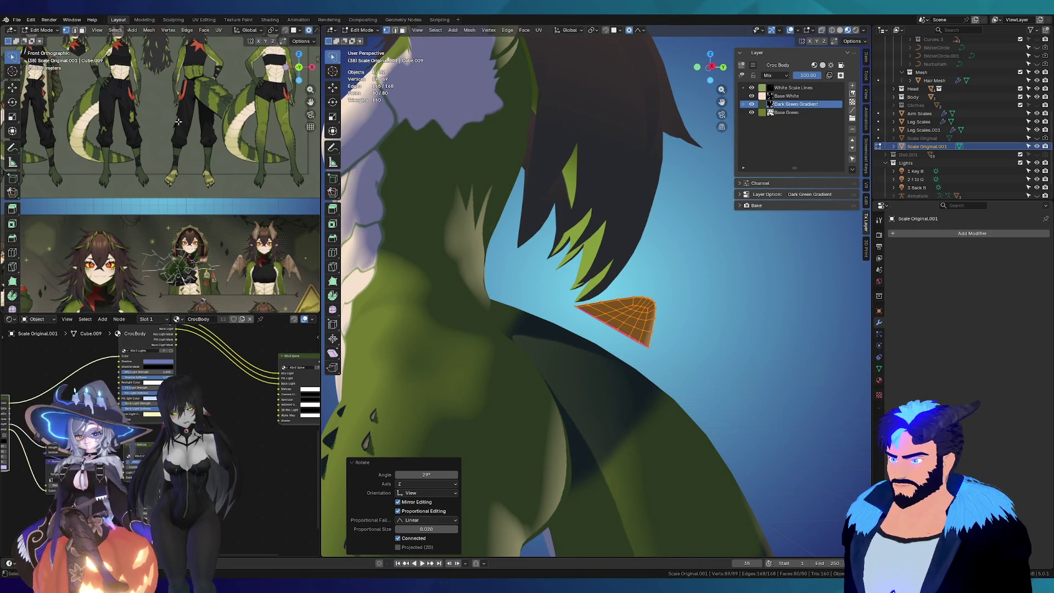
scroll(173, 121, down, 3)
scroll(143, 191, up, 4)
scroll(145, 234, down, 3)
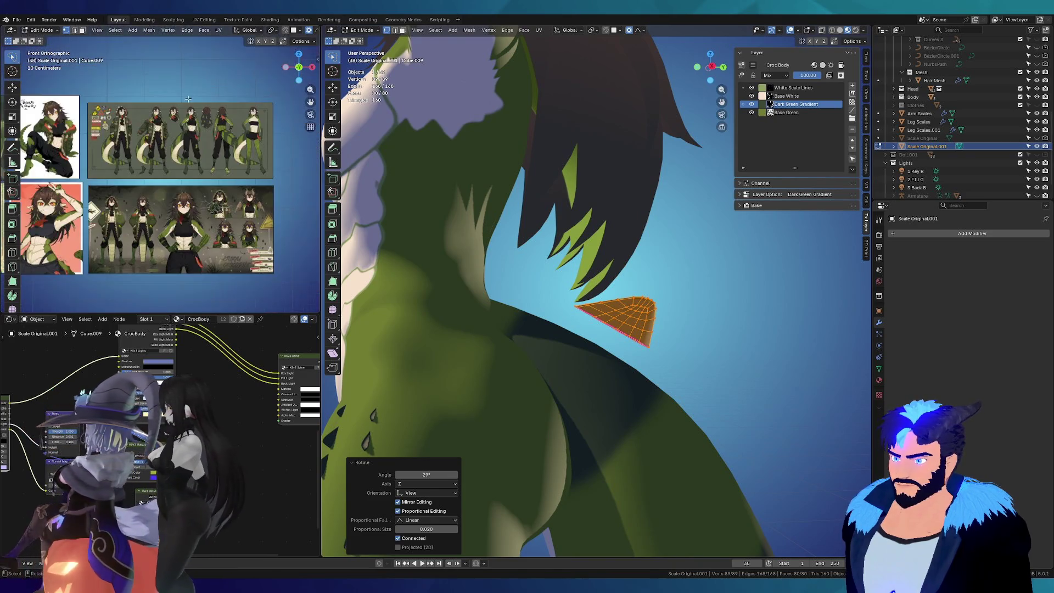
scroll(166, 206, up, 3)
scroll(190, 181, up, 2)
scroll(199, 174, down, 1)
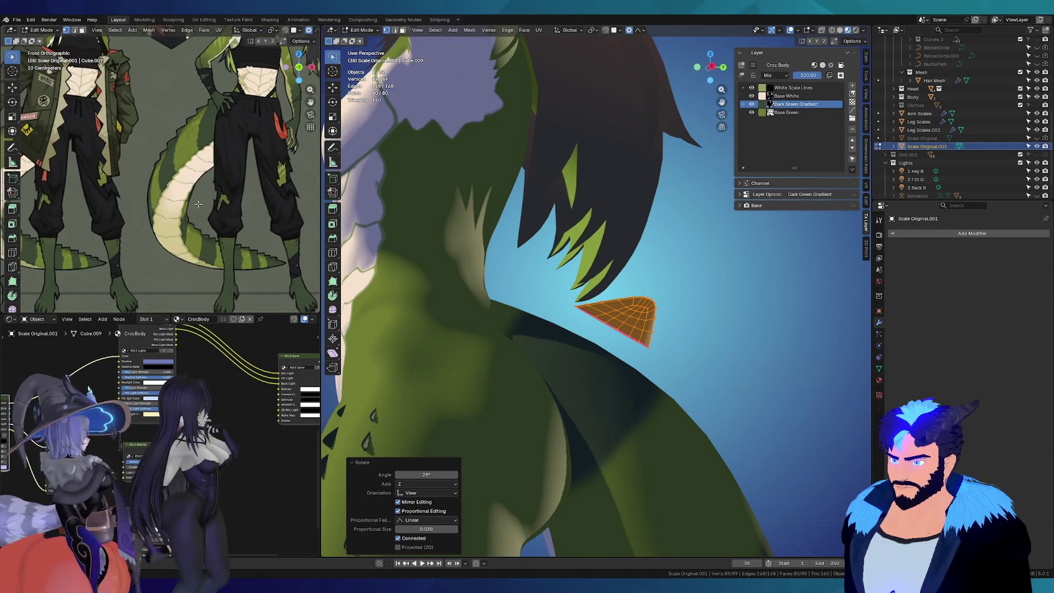
scroll(199, 174, down, 3)
scroll(199, 174, down, 2)
scroll(78, 208, down, 2)
scroll(78, 208, up, 3)
scroll(106, 164, up, 2)
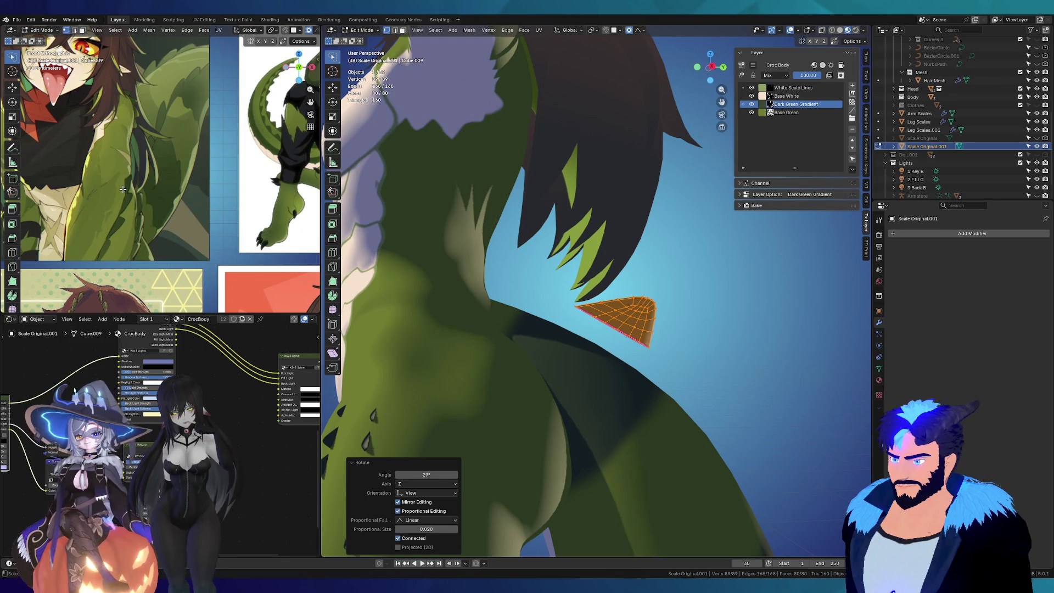
scroll(122, 189, down, 3)
scroll(149, 160, up, 3)
scroll(151, 156, down, 3)
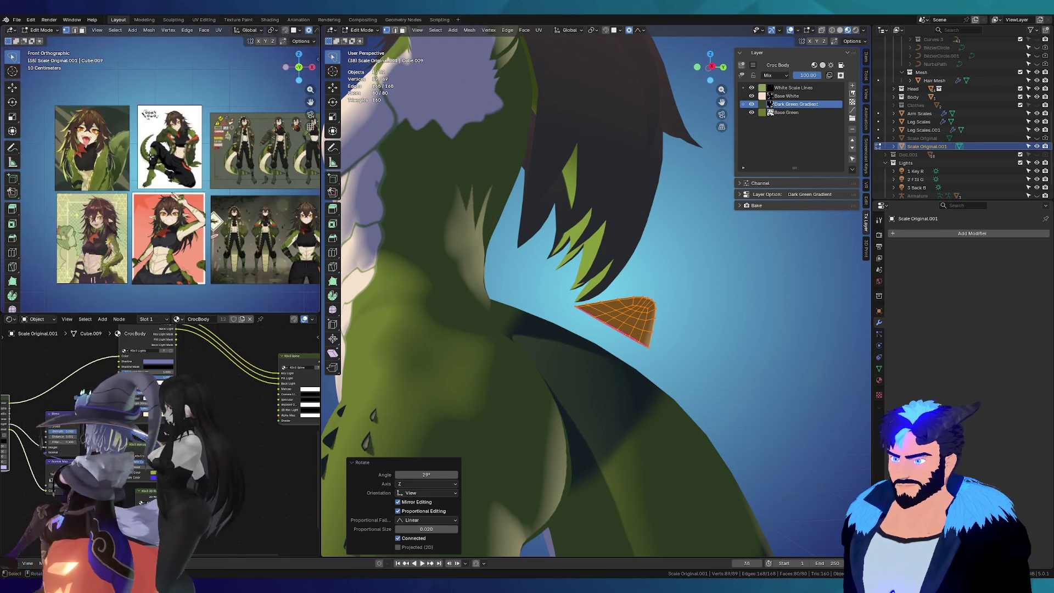
scroll(148, 156, up, 2)
scroll(104, 143, up, 1)
scroll(101, 143, down, 3)
scroll(105, 173, up, 3)
scroll(109, 206, down, 3)
scroll(112, 232, up, 3)
scroll(112, 231, down, 2)
scroll(226, 228, up, 1)
scroll(225, 214, up, 1)
scroll(221, 190, down, 1)
scroll(218, 168, up, 2)
scroll(218, 169, up, 1)
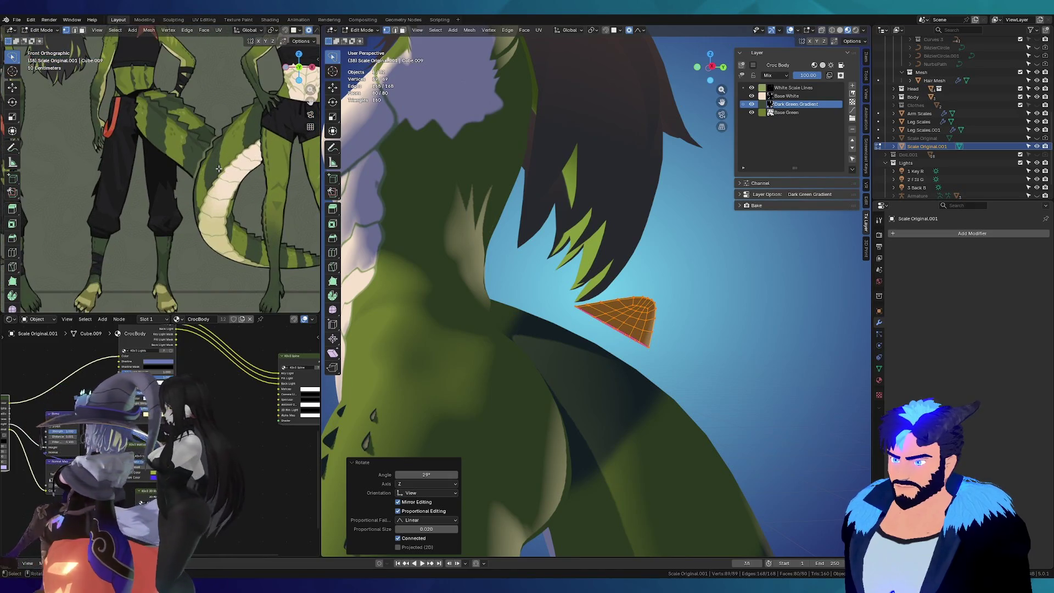
scroll(165, 122, up, 3)
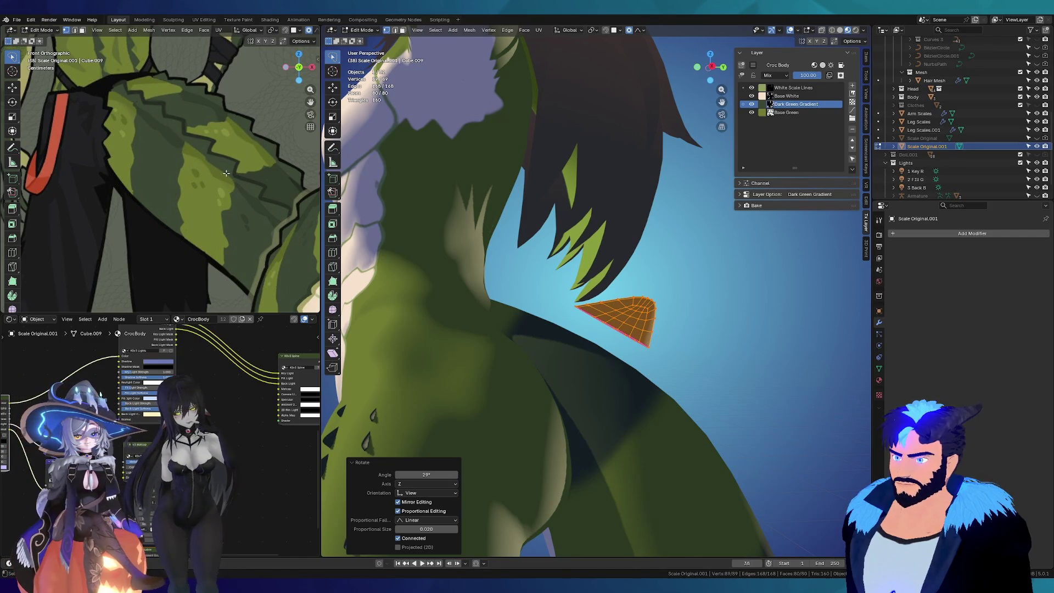
scroll(260, 195, down, 3)
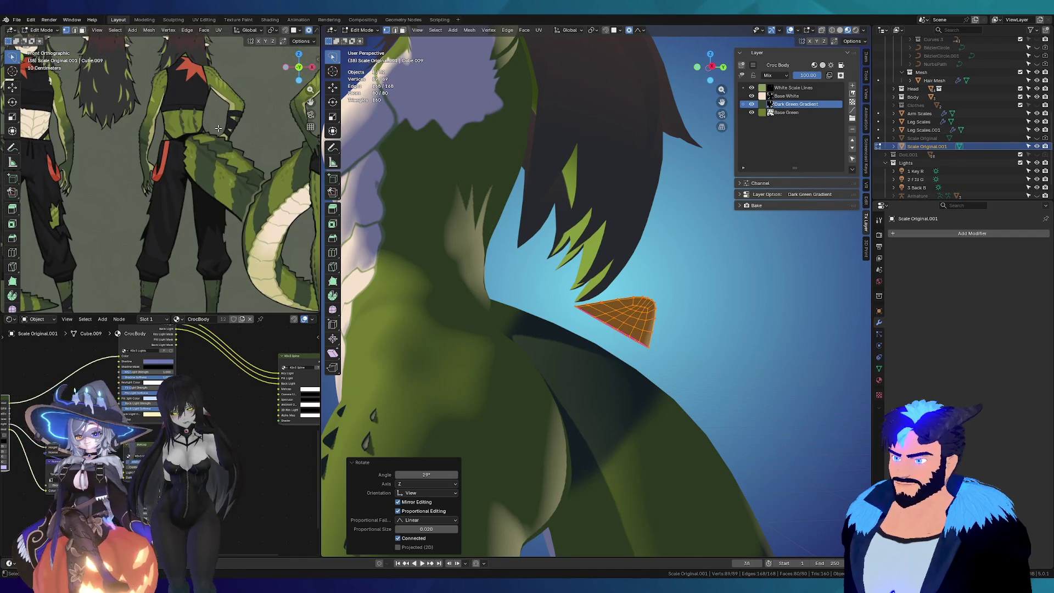
Step: Move the scale onto the body edge and re-angle it to follow the back
mouse_move(576, 377)
middle_down()
mouse_move(337, 299)
mouse_move(569, 254)
middle_up()
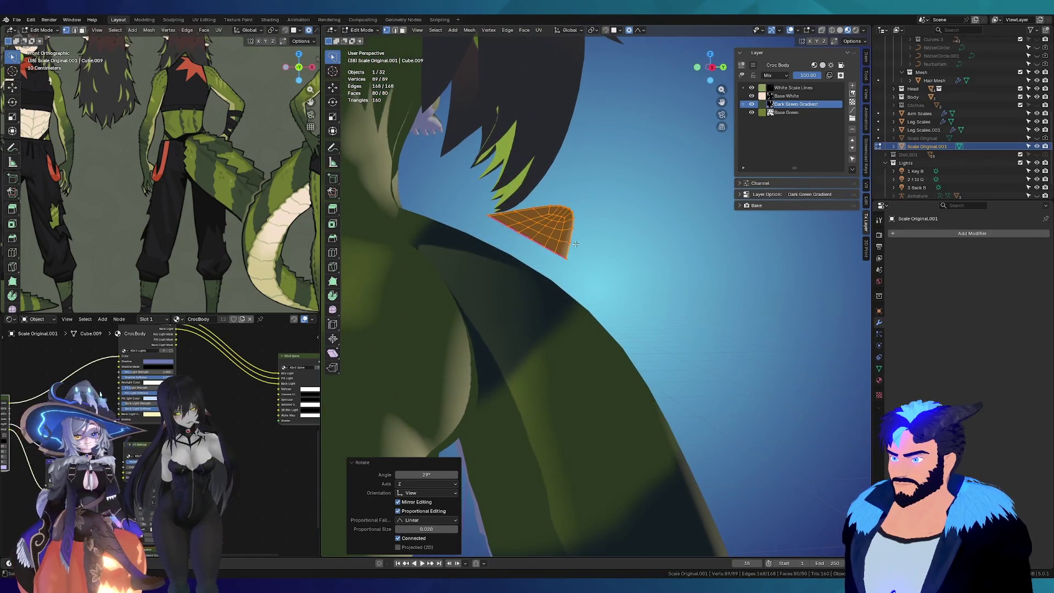
key(g)
click(591, 254)
key(r)
mouse_move(593, 254)
middle_down()
mouse_move(607, 263)
mouse_move(553, 172)
middle_up()
click(564, 253)
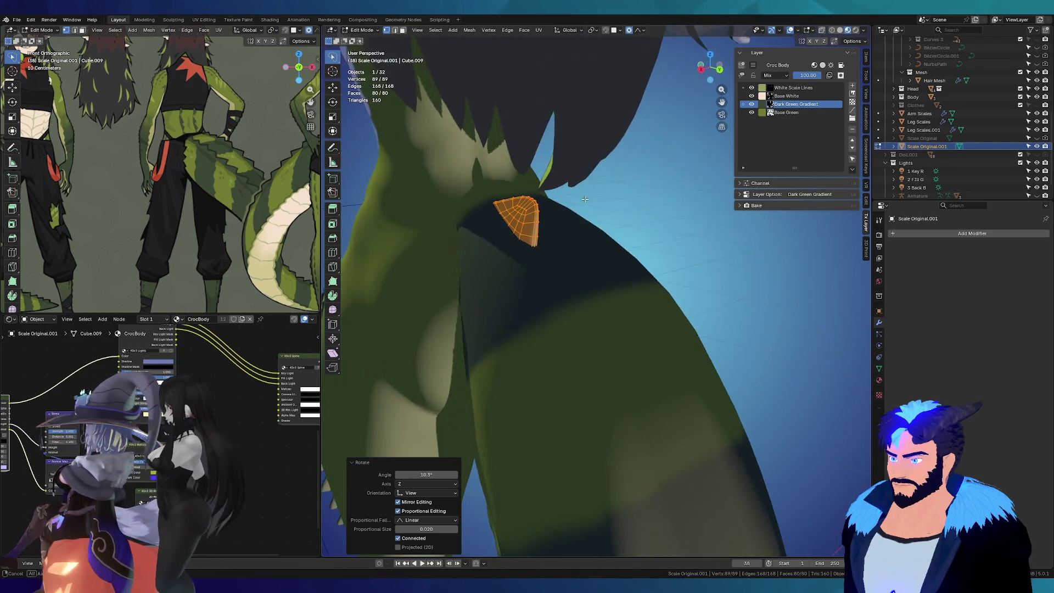
Step: Nudge the scale slightly into place and bring up the Add Modifier list
key(g)
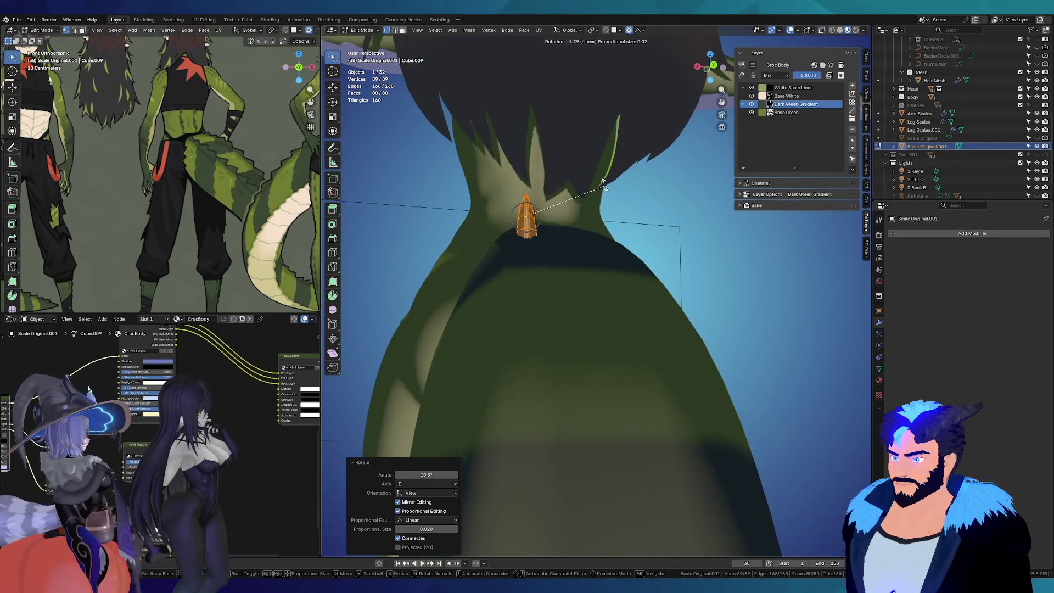
click(535, 246)
middle_drag(535, 246, 914, 254)
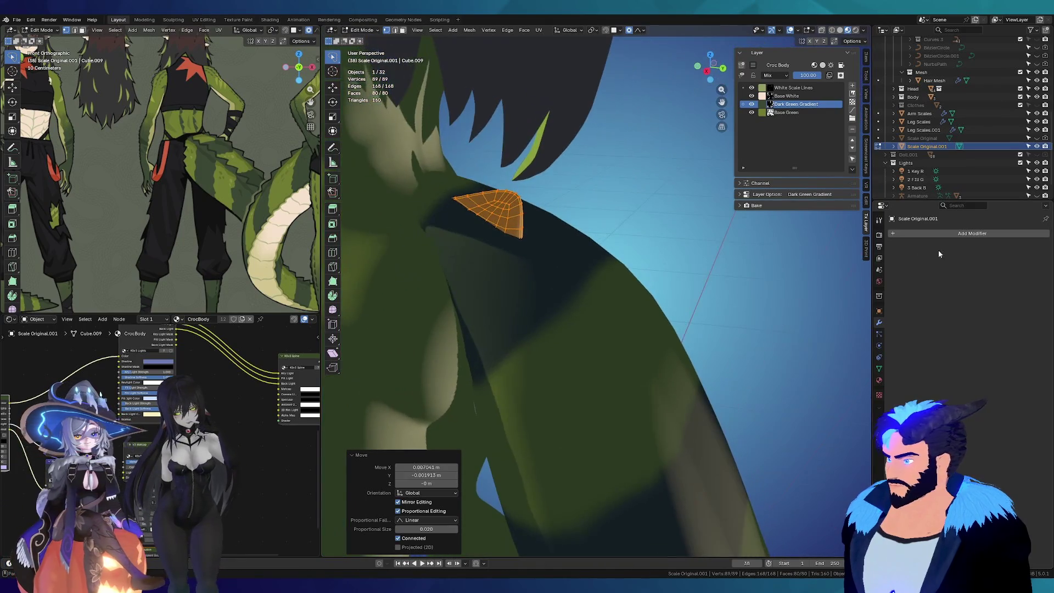
click(973, 232)
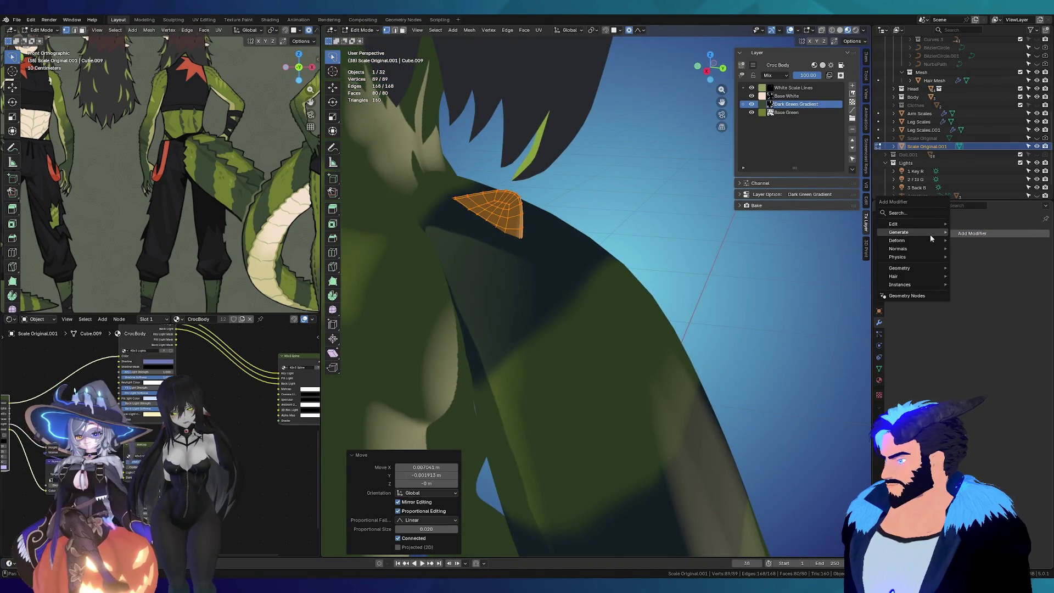
mouse_move(906, 233)
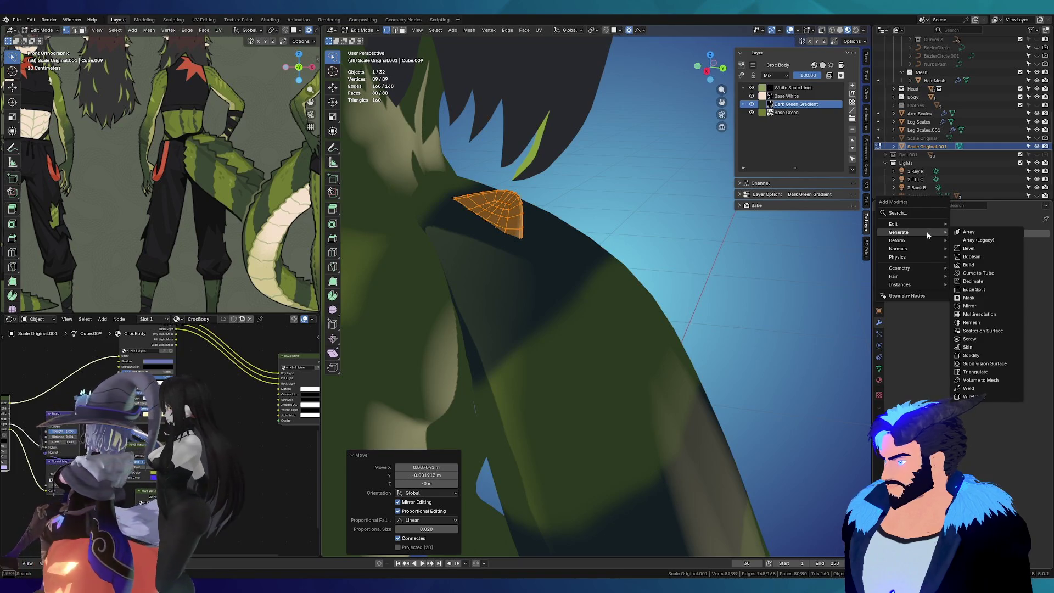
Step: Add a Mirror modifier to the scale piece, then shrink it and shift it onto the back
click(981, 306)
middle_drag(534, 278, 683, 251)
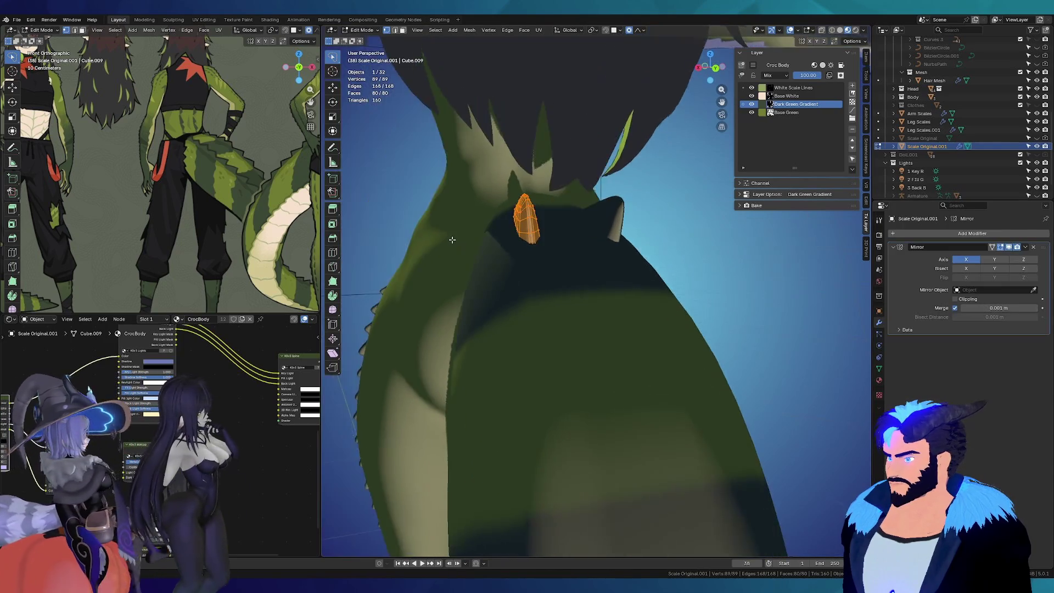
key(s)
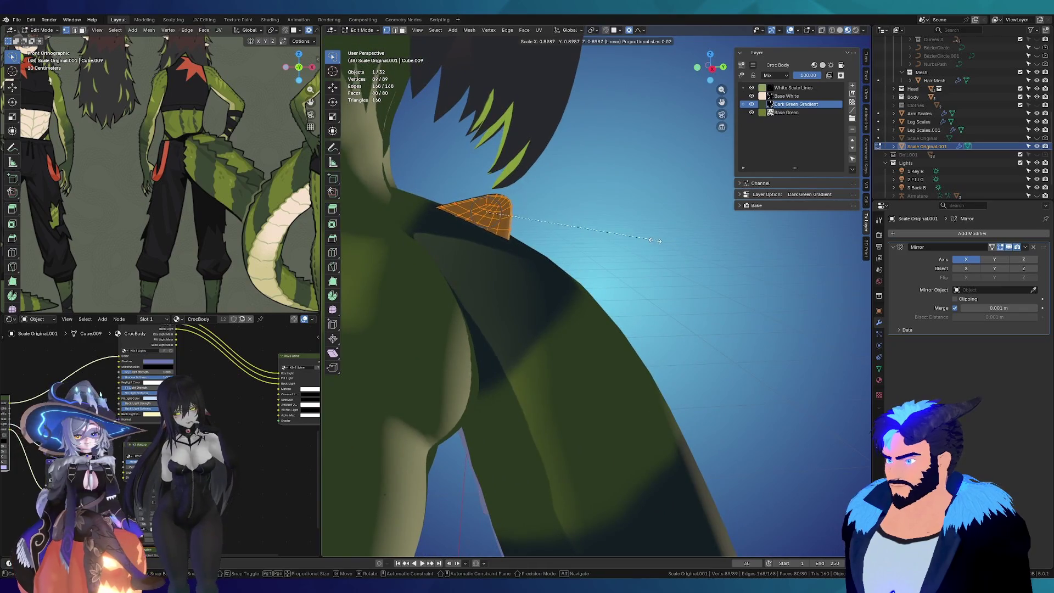
click(632, 239)
key(g)
click(613, 235)
mouse_move(614, 235)
middle_down()
mouse_move(520, 200)
mouse_move(626, 239)
middle_up()
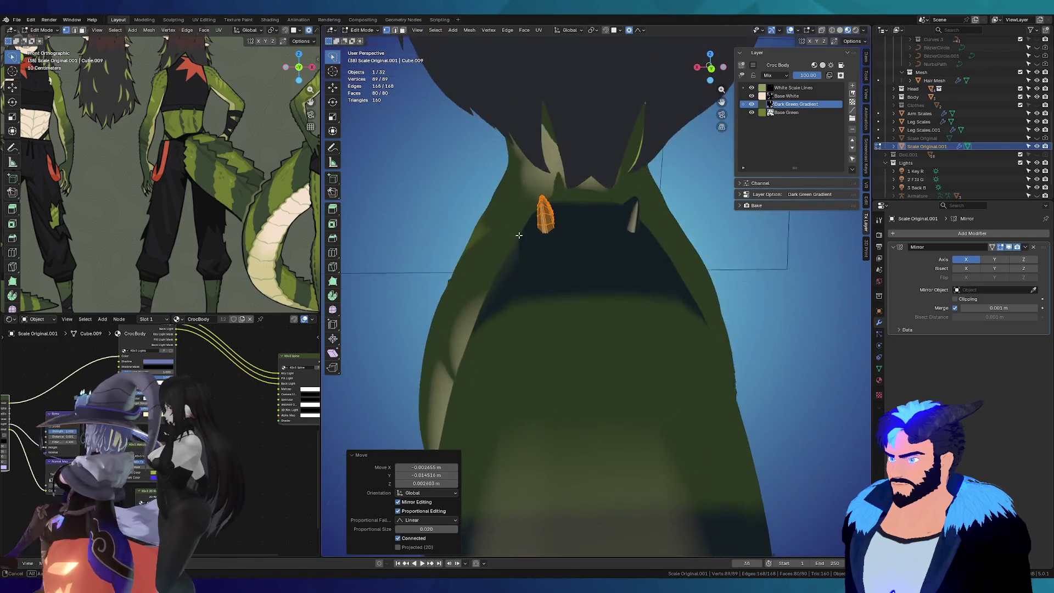
Step: Alternate rotating and moving the scale until it rests angled along the lower back
key(r)
click(646, 250)
key(g)
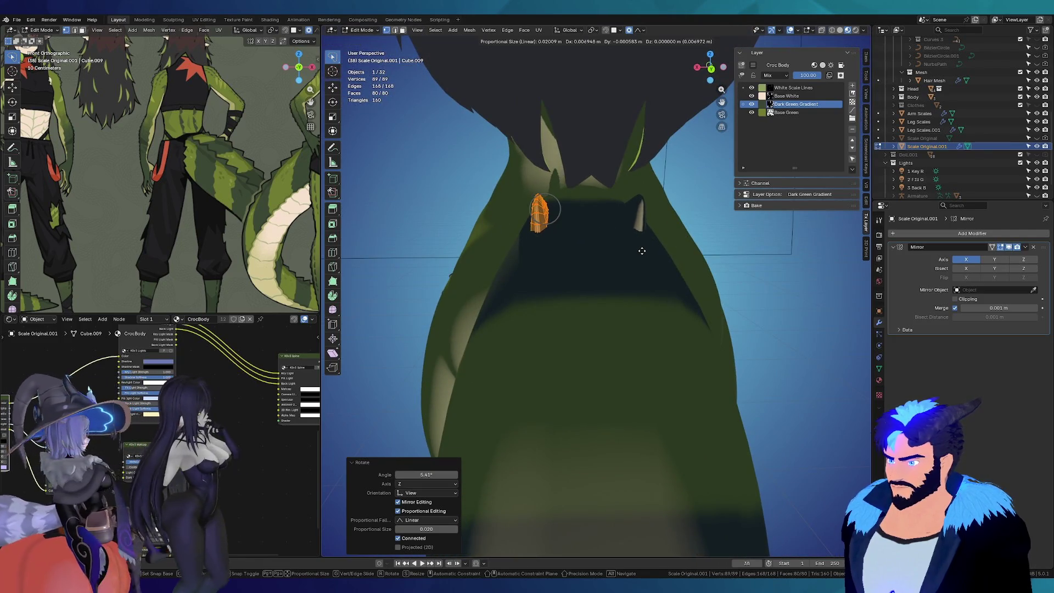
click(635, 242)
mouse_move(635, 242)
middle_down()
mouse_move(680, 221)
mouse_move(688, 270)
middle_up()
key(g)
click(682, 218)
key(r)
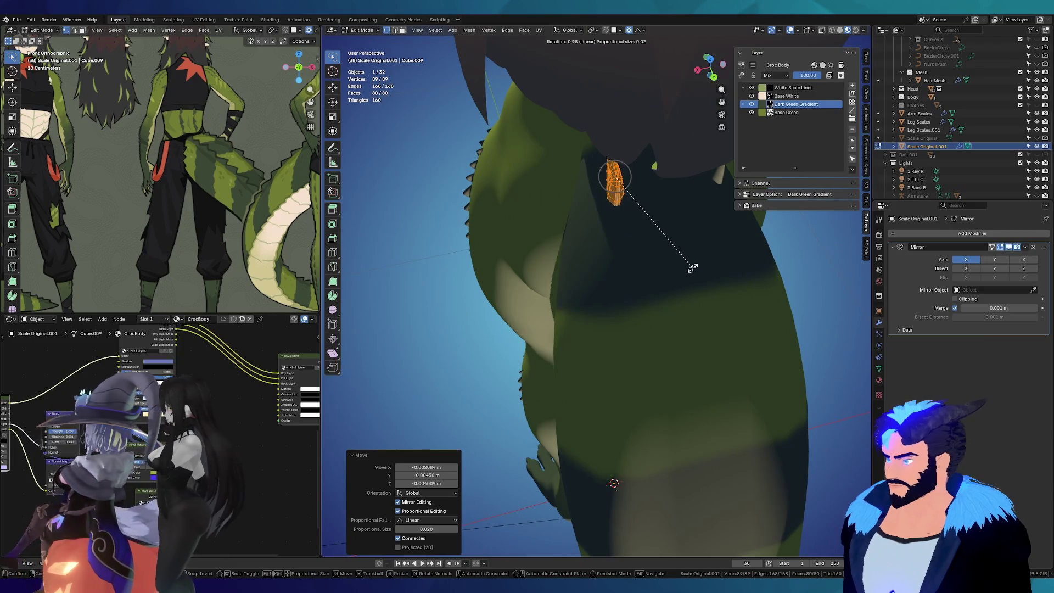
click(690, 272)
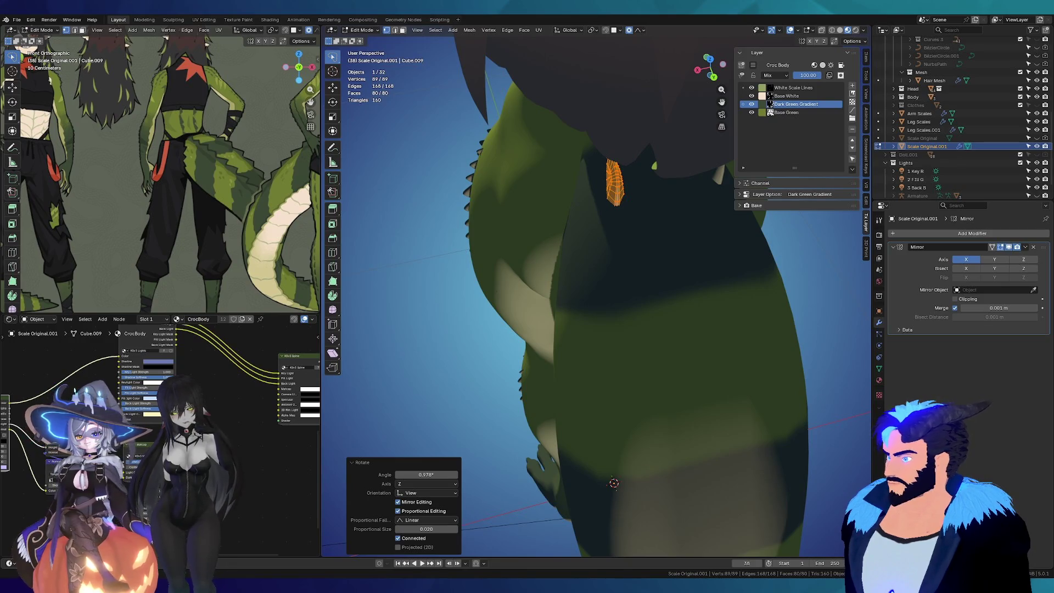
mouse_move(614, 483)
middle_down()
mouse_move(707, 229)
mouse_move(660, 275)
middle_up()
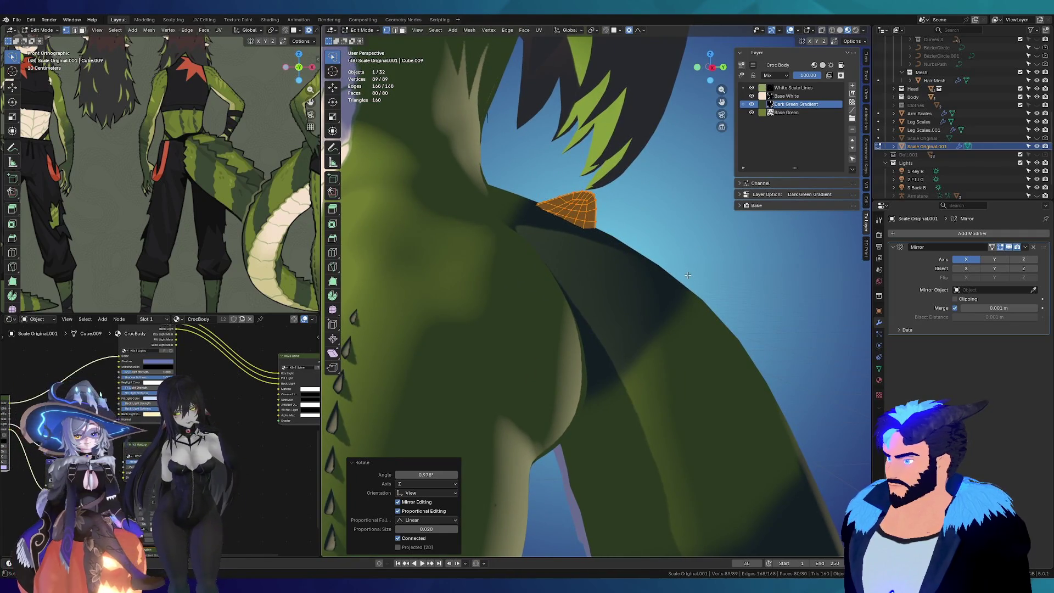
Step: Duplicate the scale faces to the right and rotate the copy to its final angle
key(shift+d)
click(763, 313)
key(r)
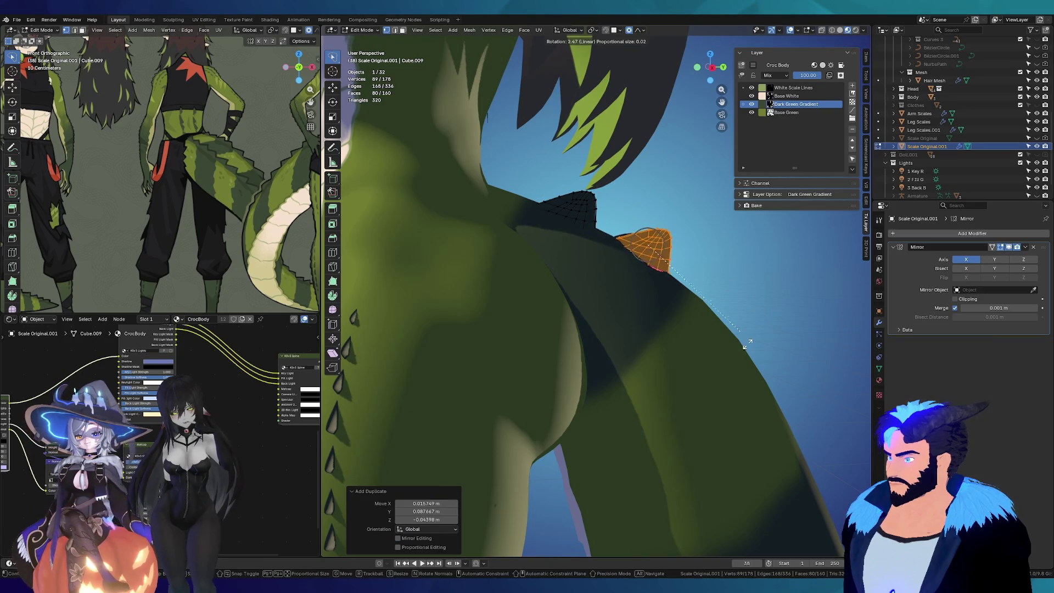
click(758, 375)
middle_drag(635, 271, 723, 306)
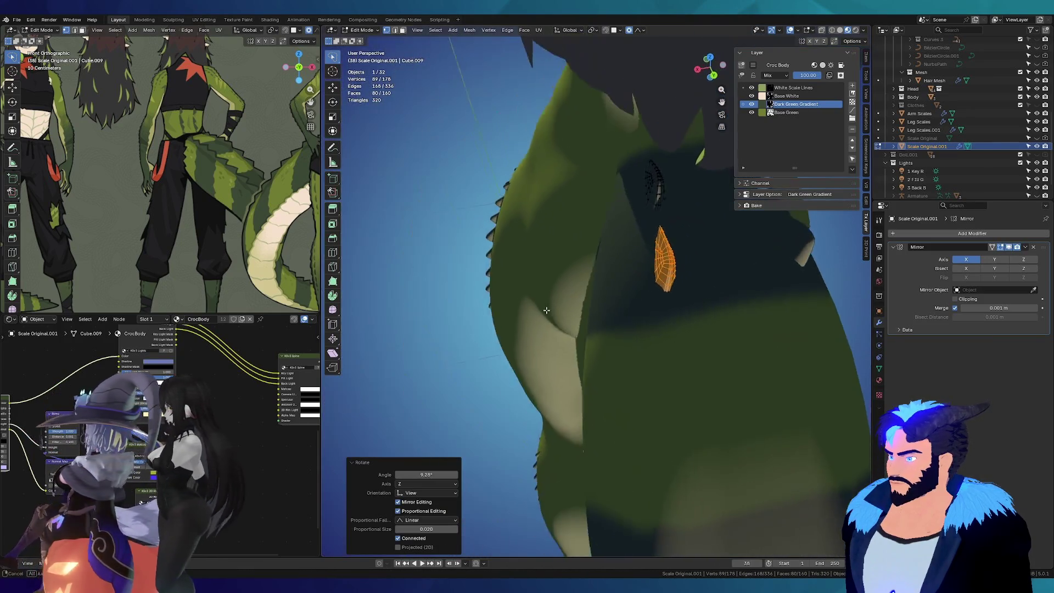
key(r)
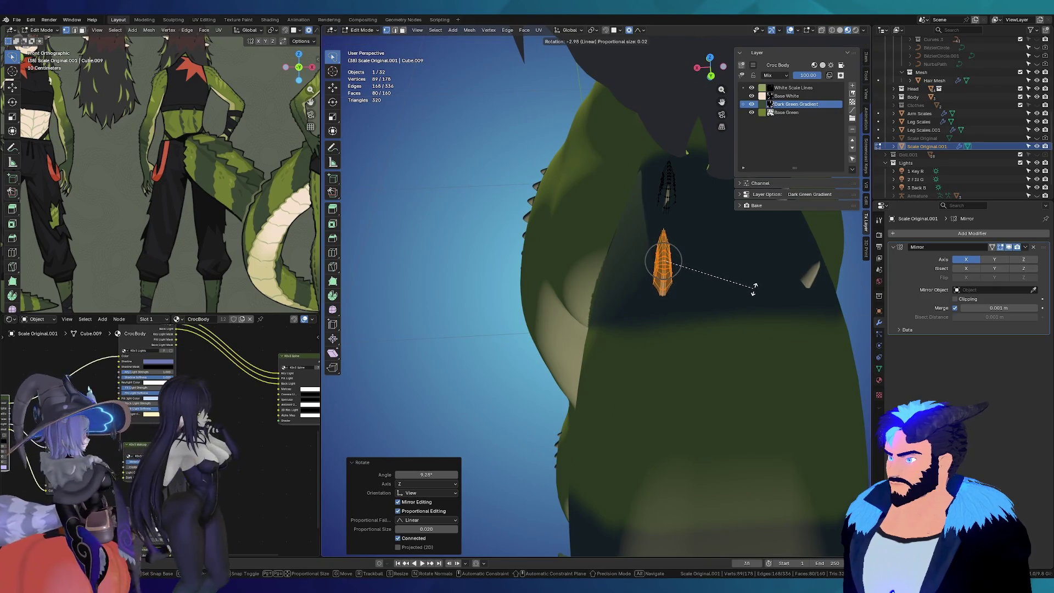
click(757, 292)
Step: Check the result from the front, leave Edit Mode, and select the Leg Scales object
mouse_move(758, 292)
middle_down()
mouse_move(558, 264)
mouse_move(578, 345)
middle_up()
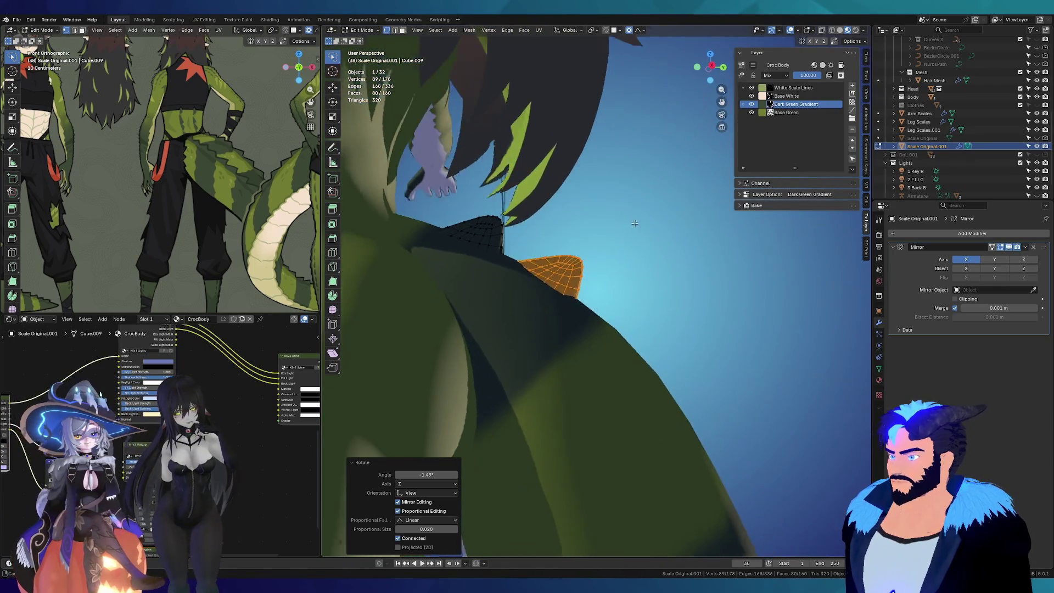
scroll(579, 344, down, 5)
middle_drag(579, 344, 587, 342)
scroll(517, 375, up, 4)
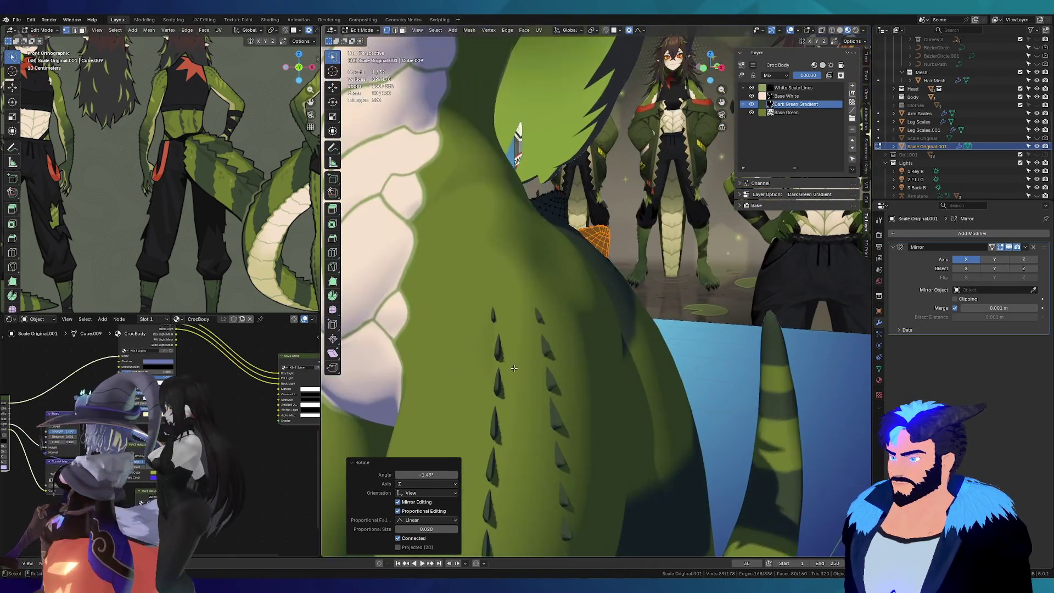
key(Tab)
click(505, 350)
middle_drag(505, 350, 506, 350)
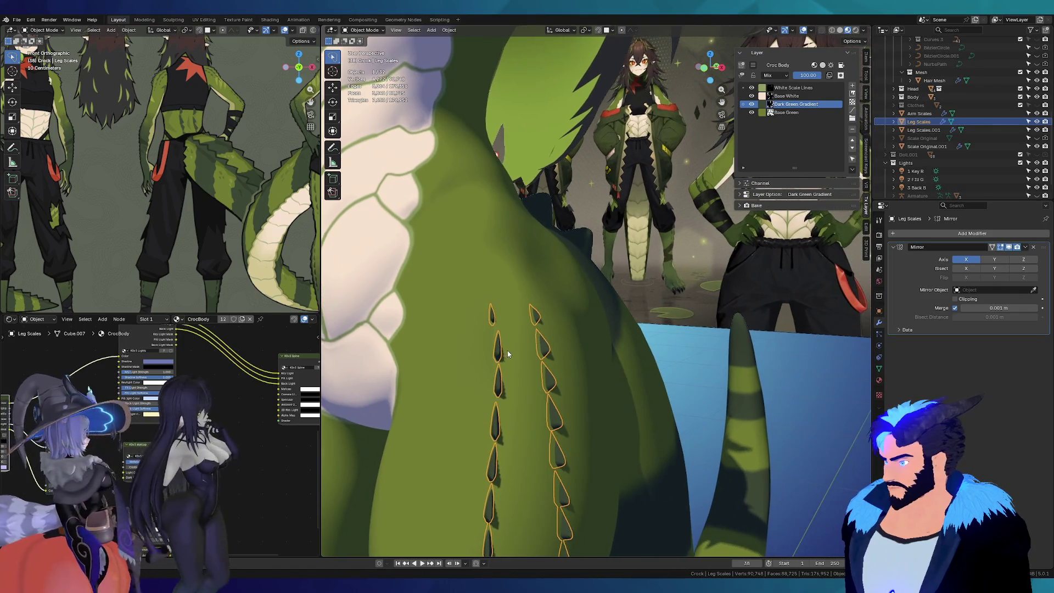
Step: Show the Material properties and, after checking Head and Leg Scales, select Scale Original.001
click(880, 369)
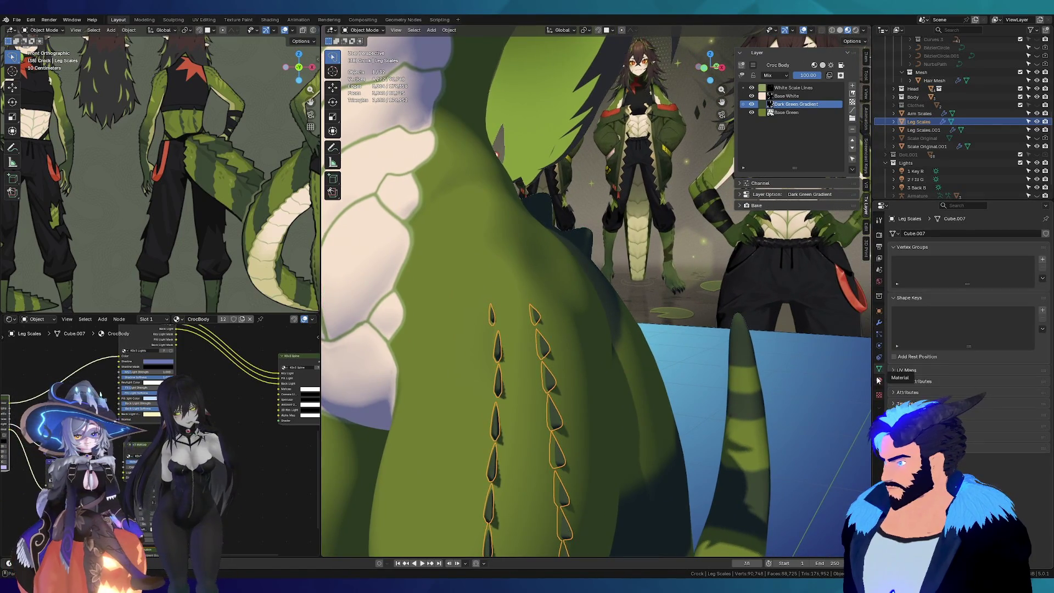
click(880, 380)
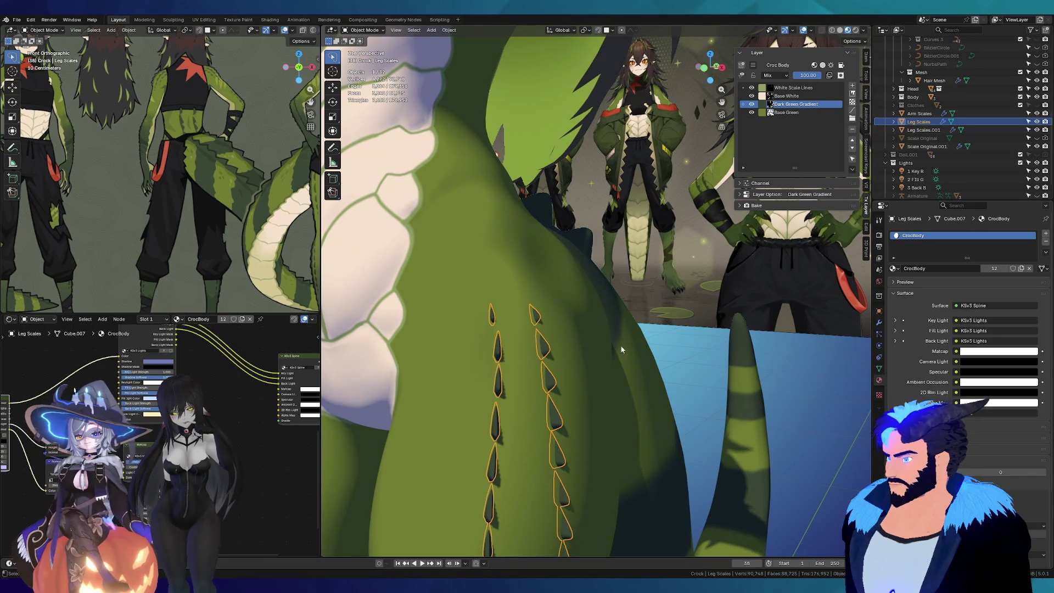
middle_drag(510, 248, 494, 52)
scroll(494, 52, up, 3)
scroll(480, 73, up, 2)
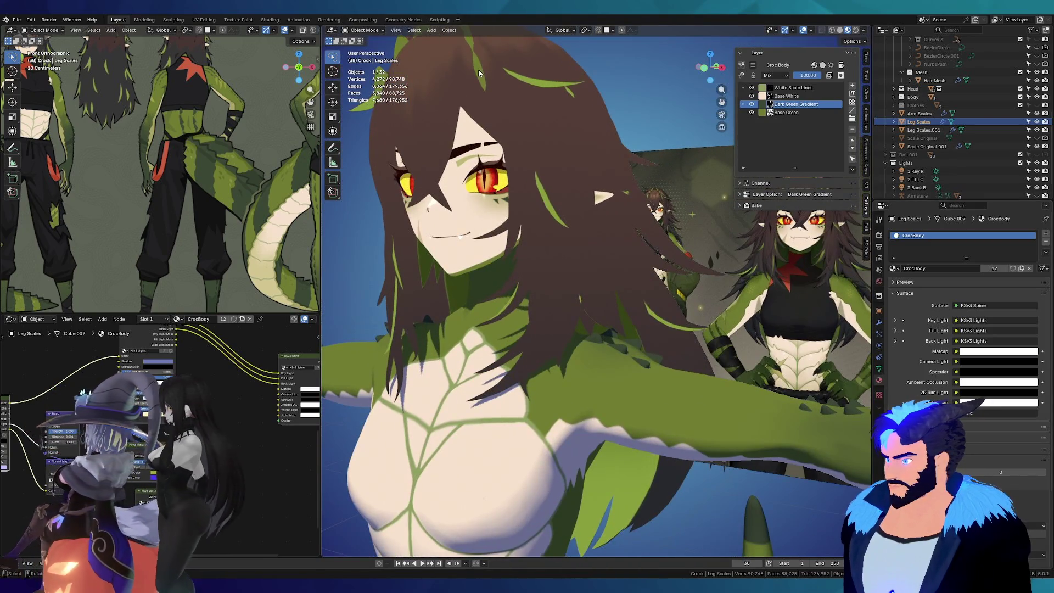
click(480, 72)
scroll(511, 372, down, 5)
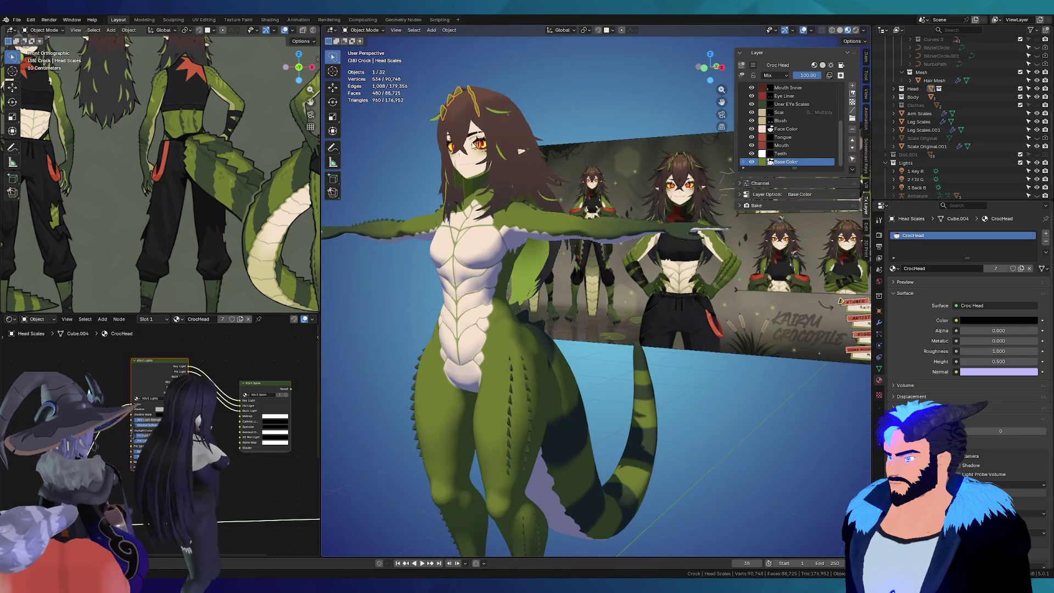
click(512, 372)
middle_drag(514, 375, 522, 315)
scroll(550, 344, up, 3)
click(554, 337)
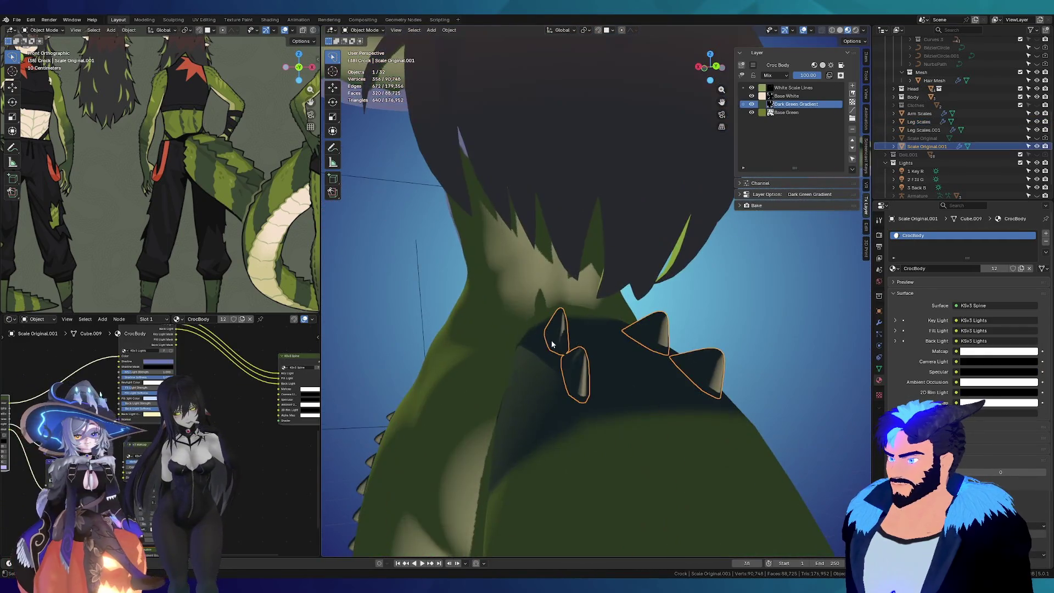
scroll(577, 330, down, 5)
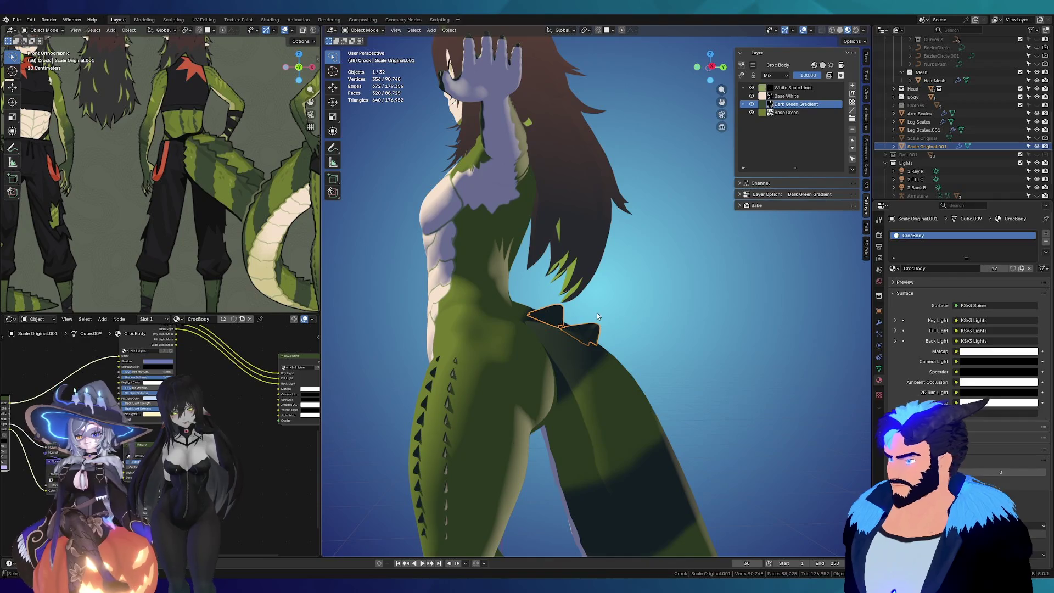
Step: Assign the CrocTail material to the back scales, then select the tail and enter Edit Mode
click(895, 268)
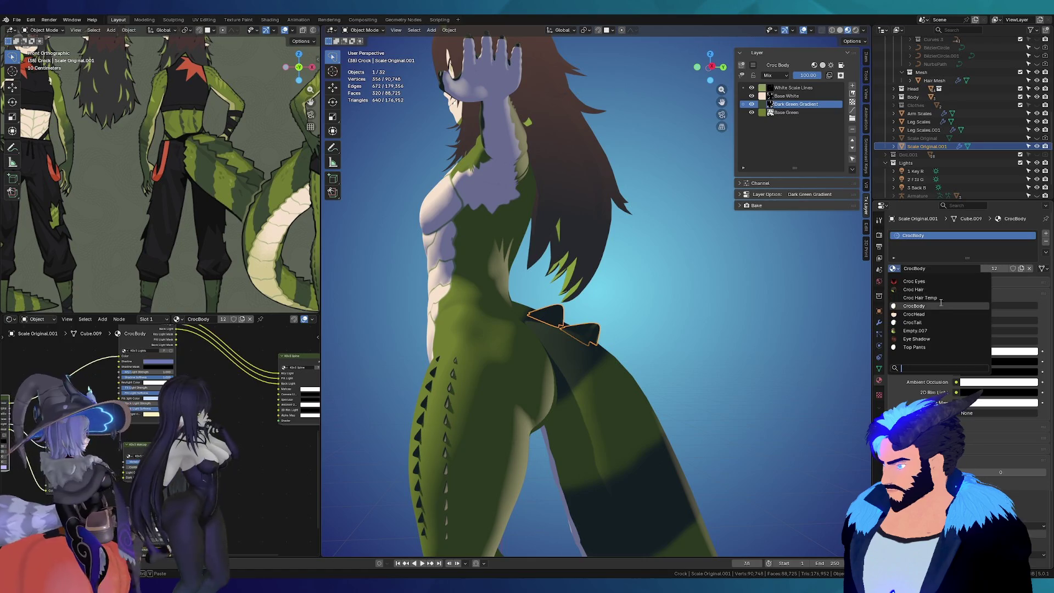
click(915, 322)
mouse_move(510, 314)
middle_down()
mouse_move(492, 353)
mouse_move(594, 380)
middle_up()
click(603, 379)
key(Tab)
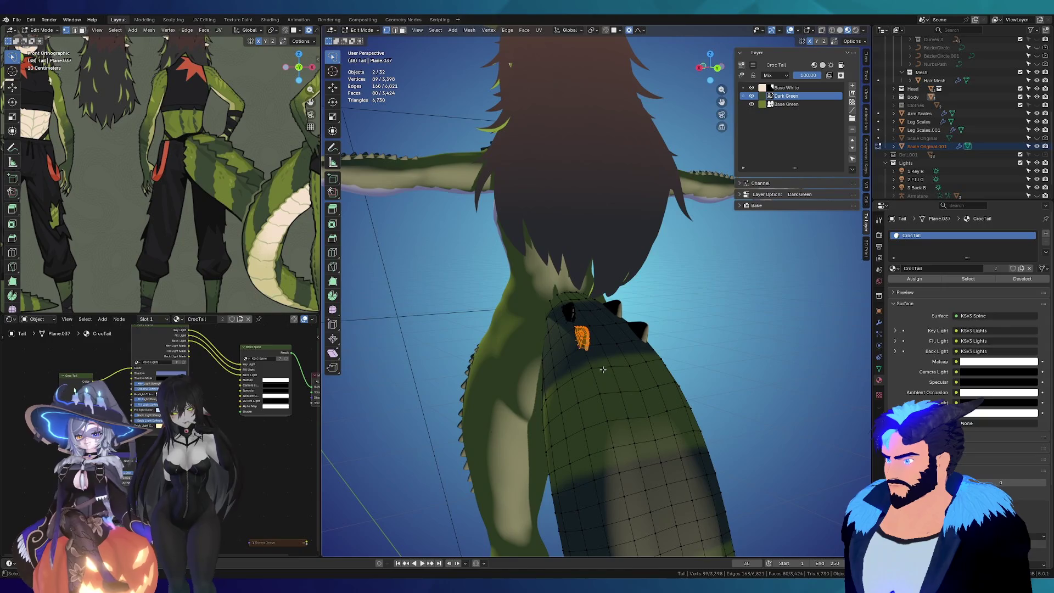
Step: In the UV Editing workspace, select the linked scale pieces and move the first UV island
key(a)
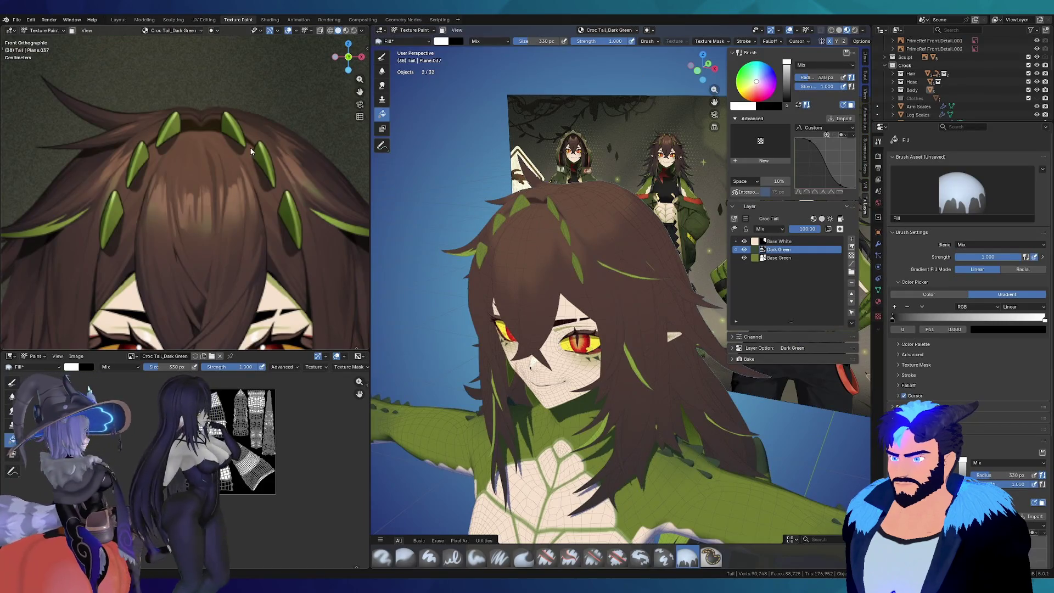
click(203, 19)
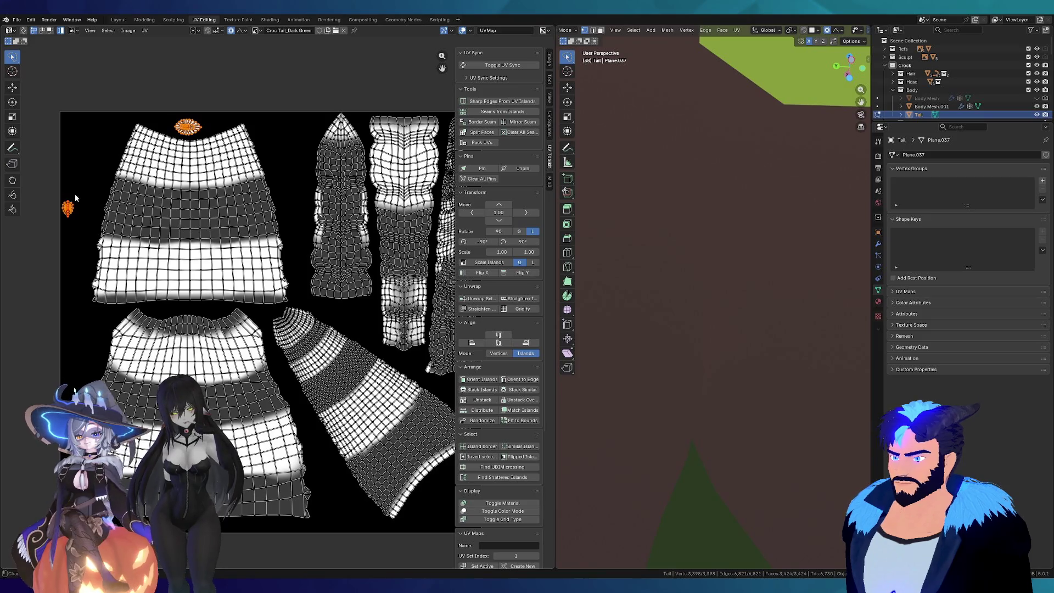
mouse_move(600, 255)
middle_down()
mouse_move(682, 333)
mouse_move(584, 409)
middle_up()
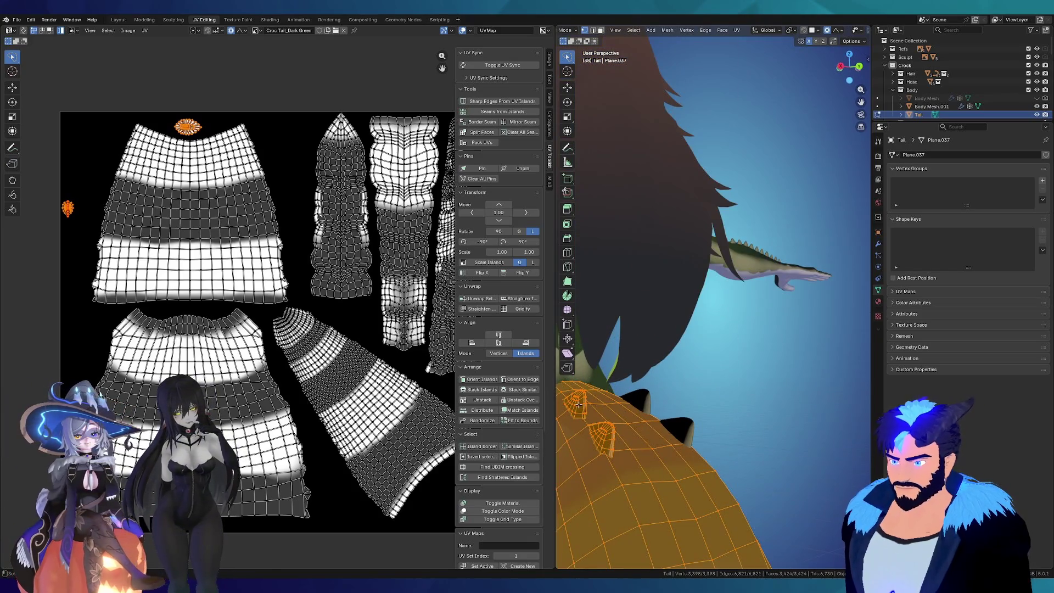
click(578, 405)
key(l)
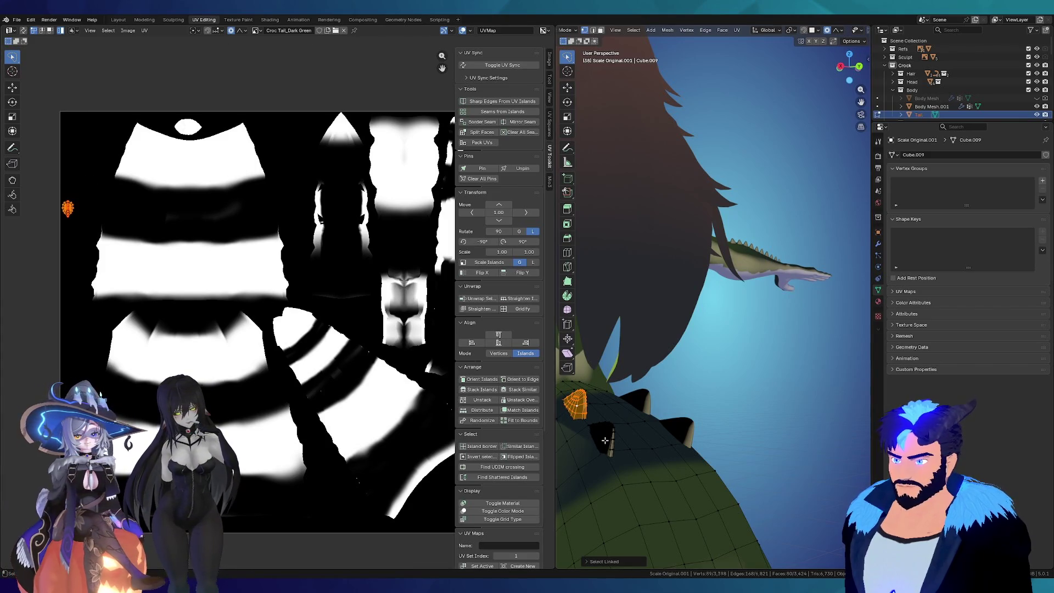
key(l)
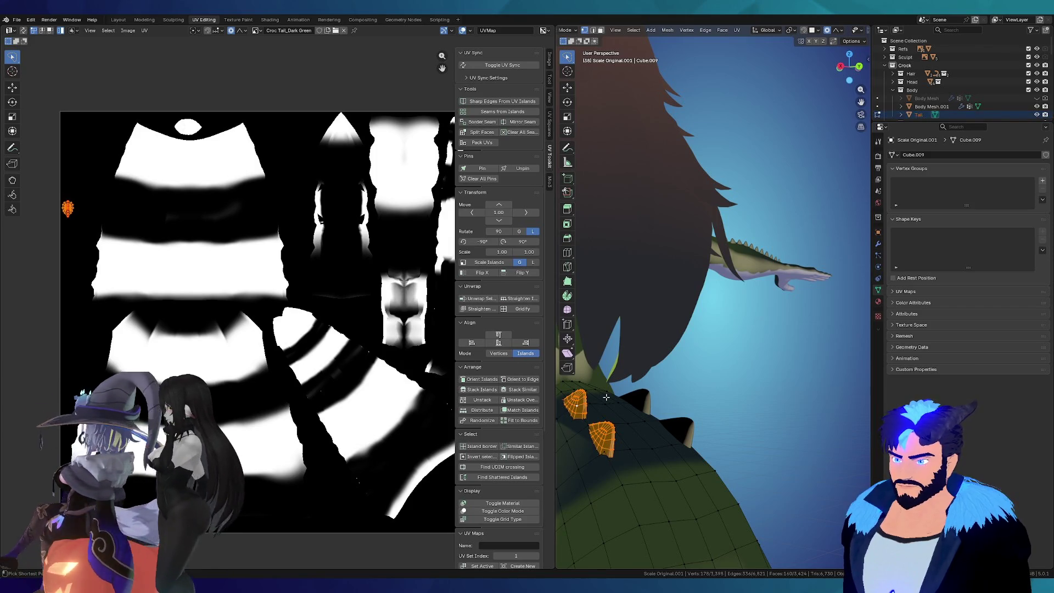
key(g)
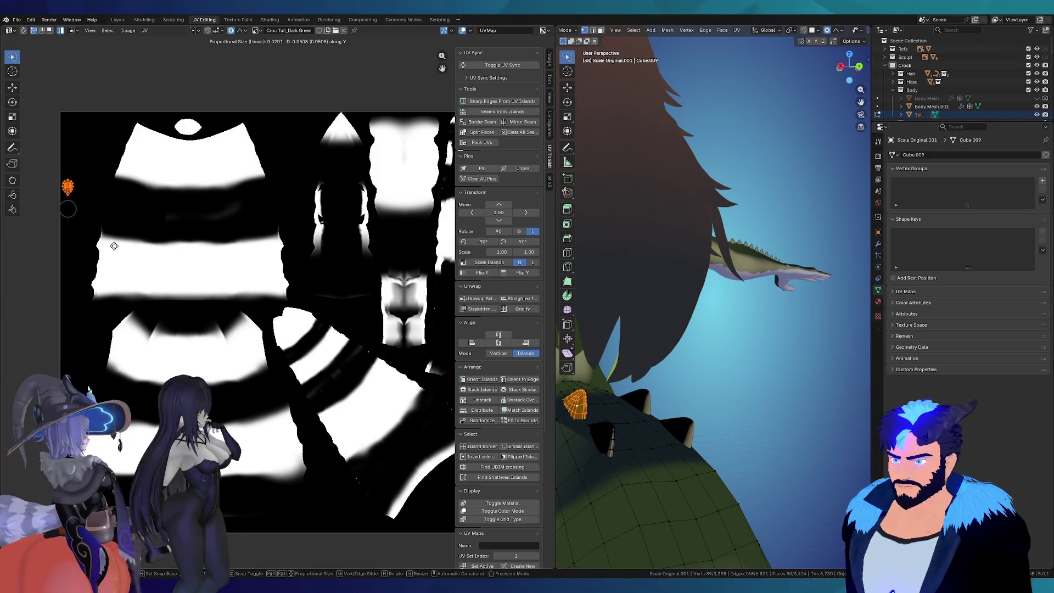
click(113, 236)
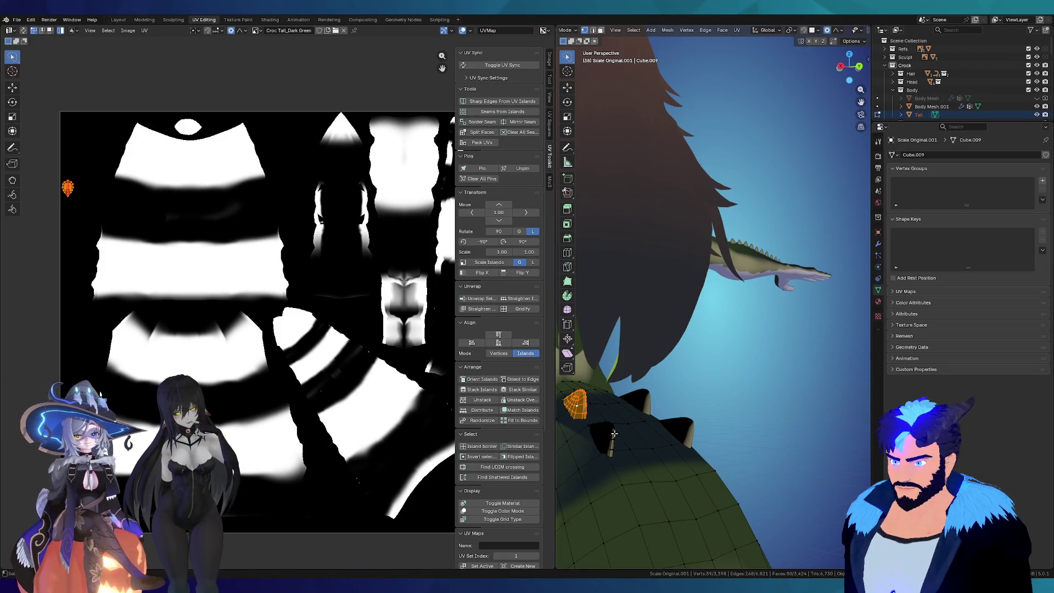
Step: Enlarge and reposition both scale islands on the tail texture, then switch to Texture Paint
key(l)
scroll(118, 153, up, 2)
scroll(117, 154, up, 2)
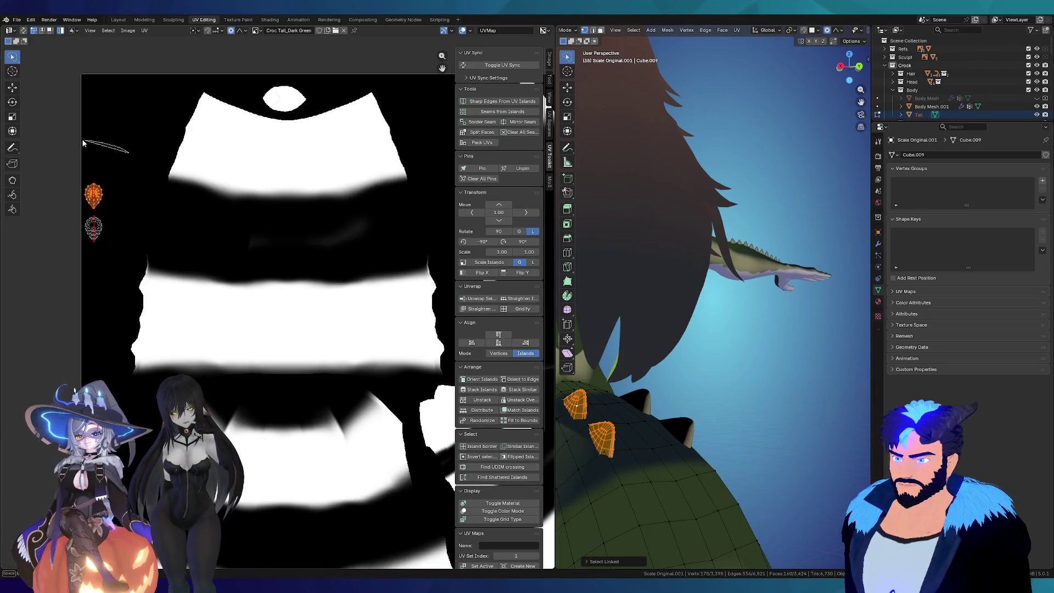
key(g)
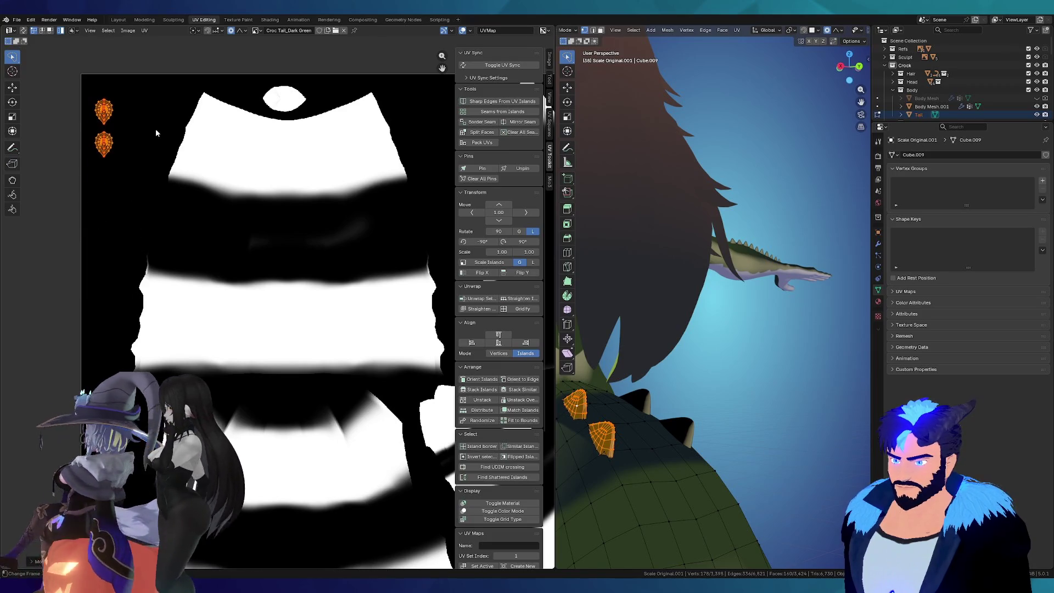
key(s)
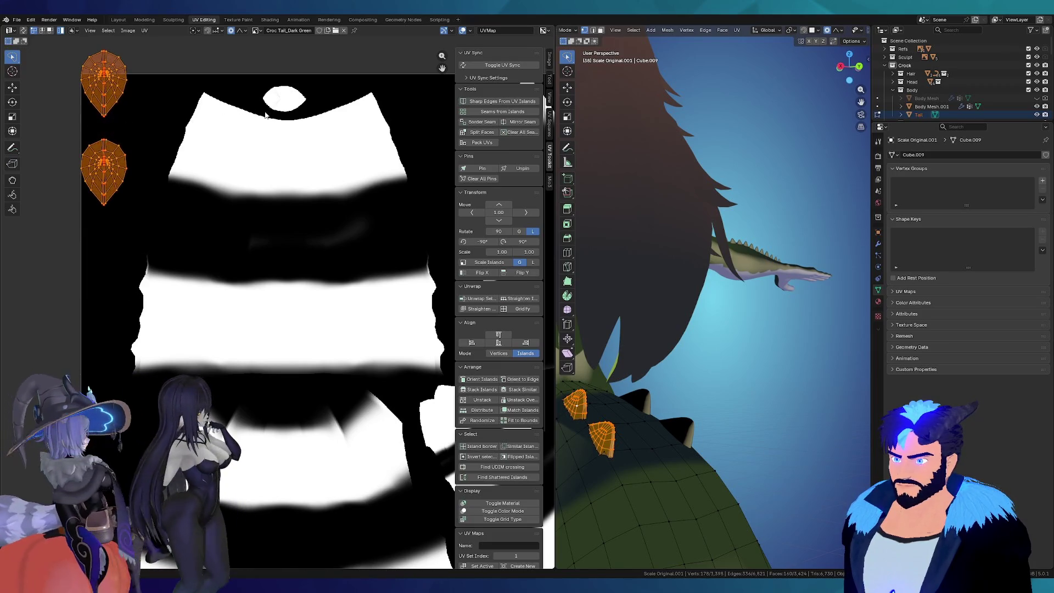
key(g)
click(272, 150)
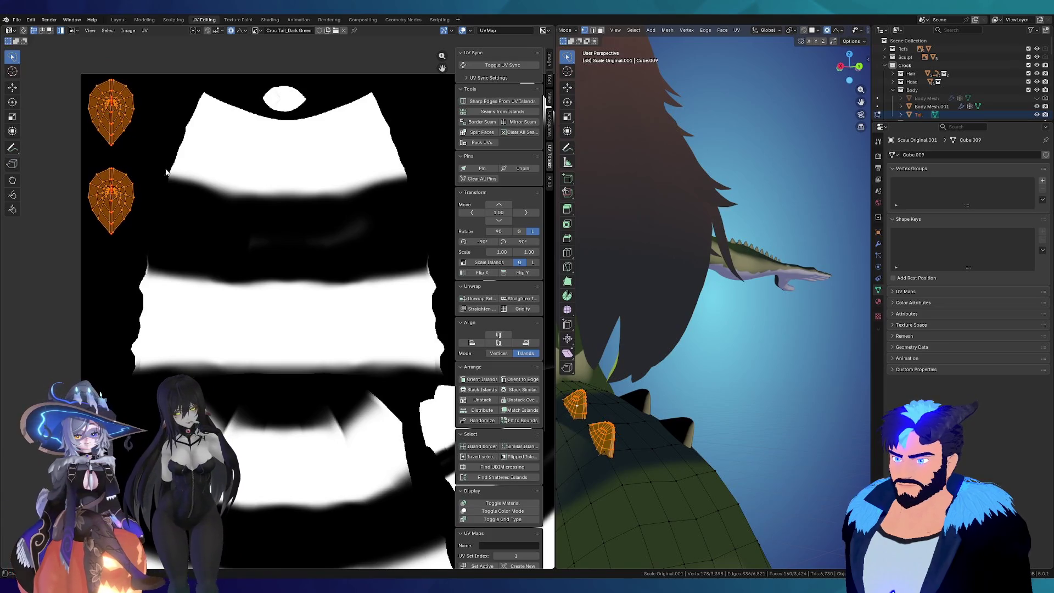
scroll(109, 177, up, 2)
click(116, 166)
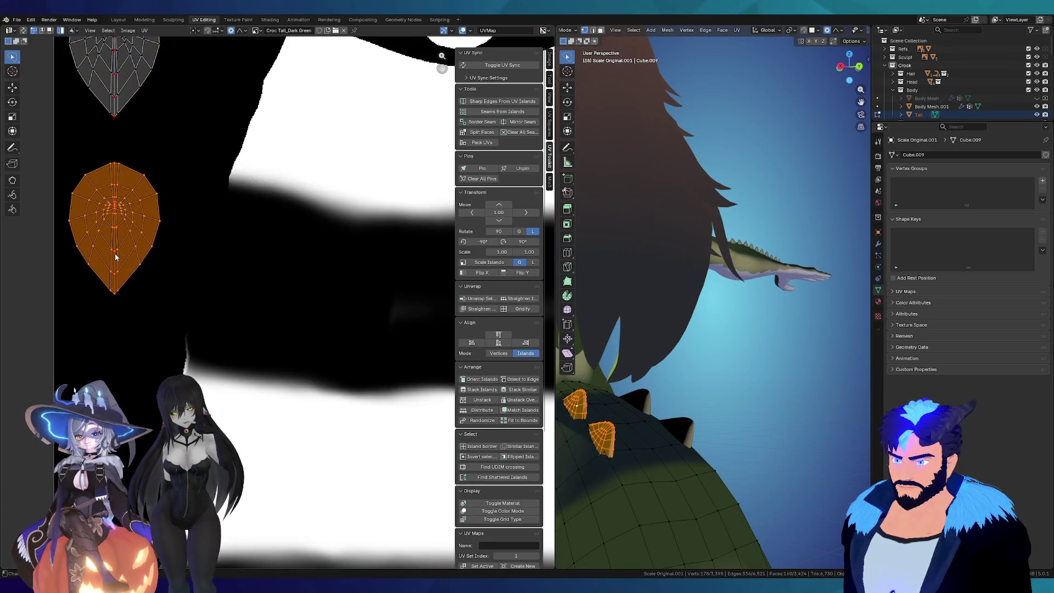
key(g)
click(170, 160)
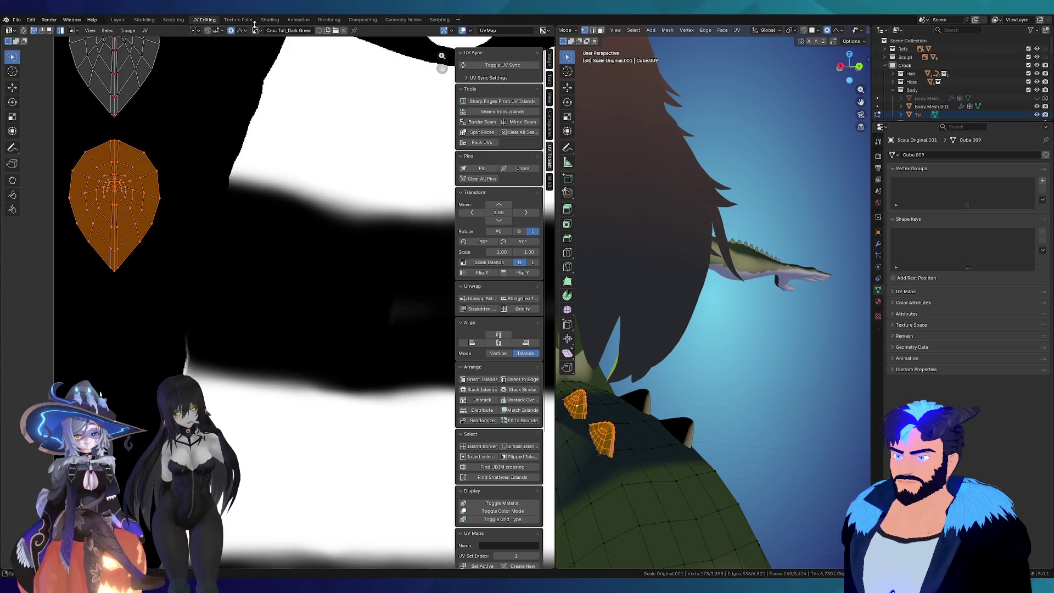
click(238, 20)
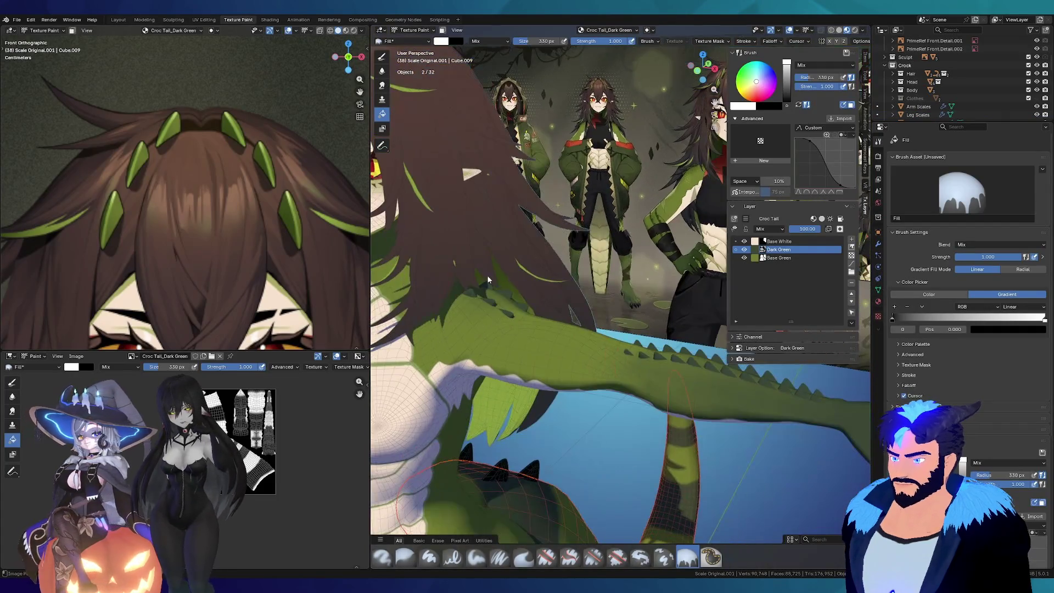
Step: From the Layout workspace, select the tail spike and make Base Green the active paint layer, returning to Texture Paint
mouse_move(487, 275)
middle_down()
mouse_move(428, 239)
mouse_move(444, 247)
middle_up()
click(118, 18)
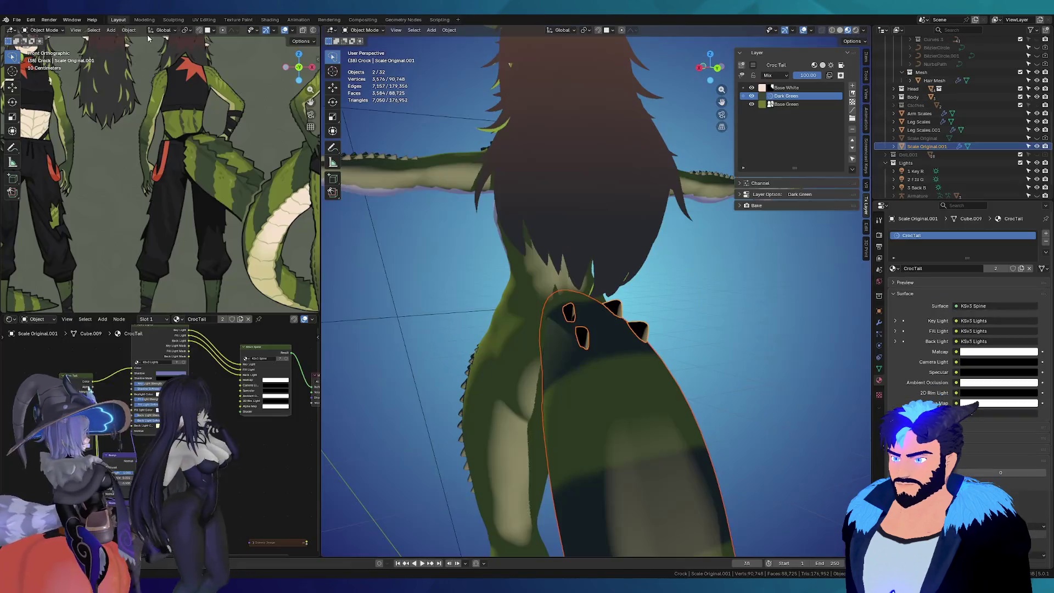
click(574, 314)
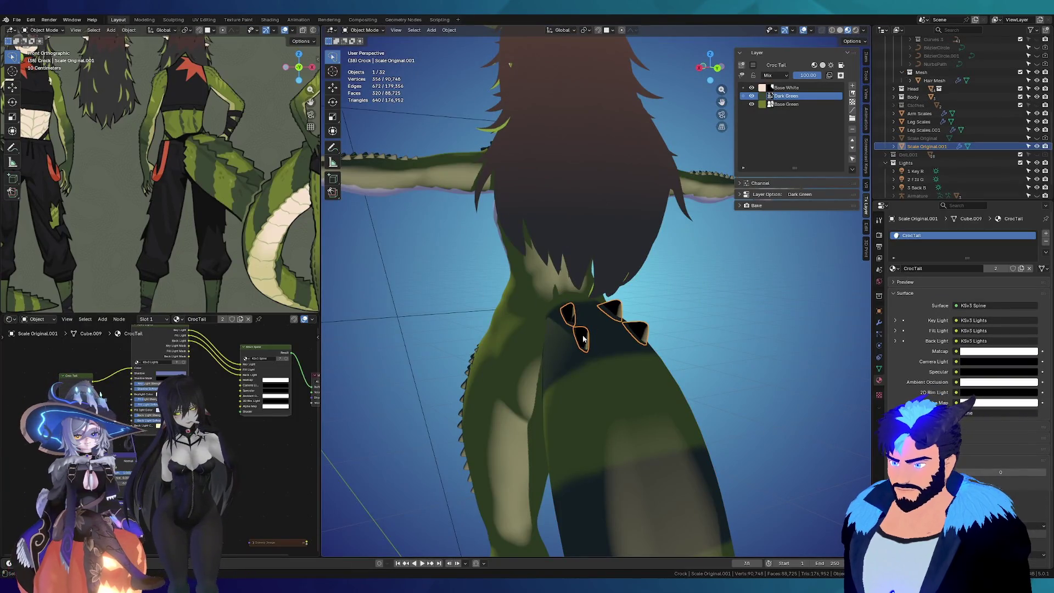
scroll(578, 327, up, 3)
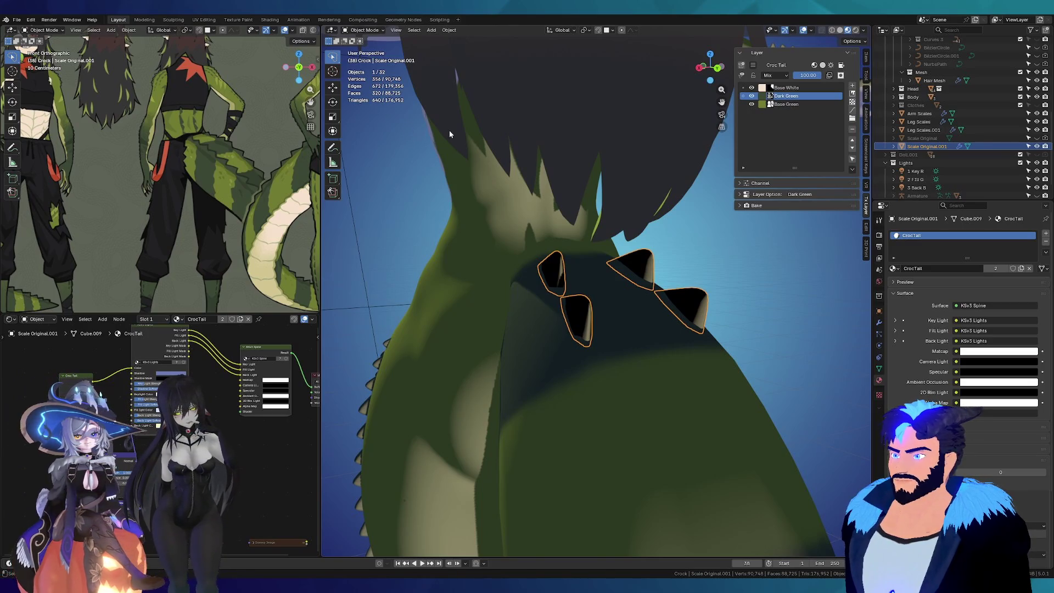
click(799, 105)
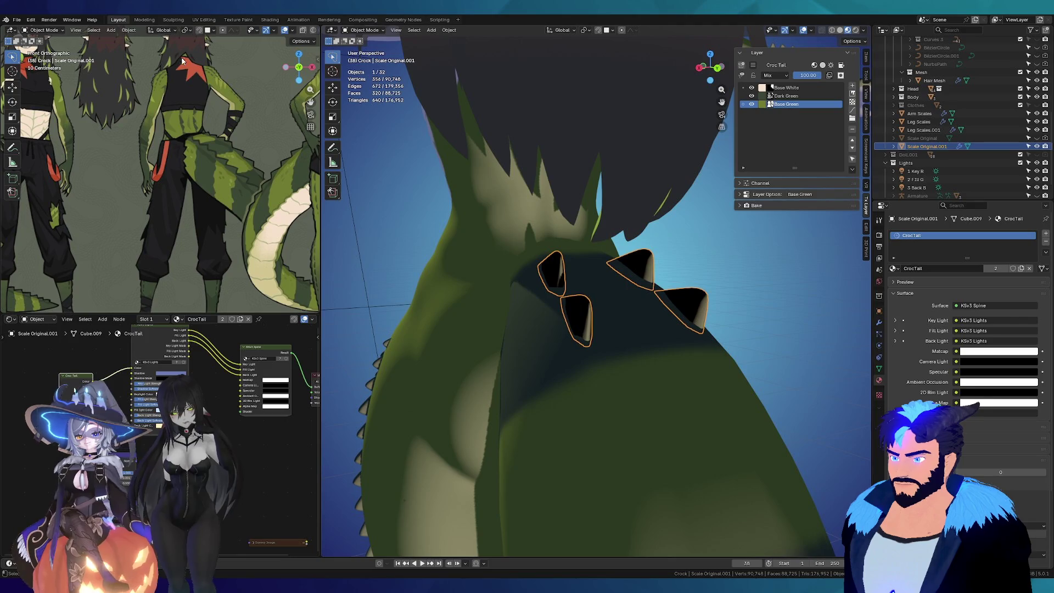
click(240, 21)
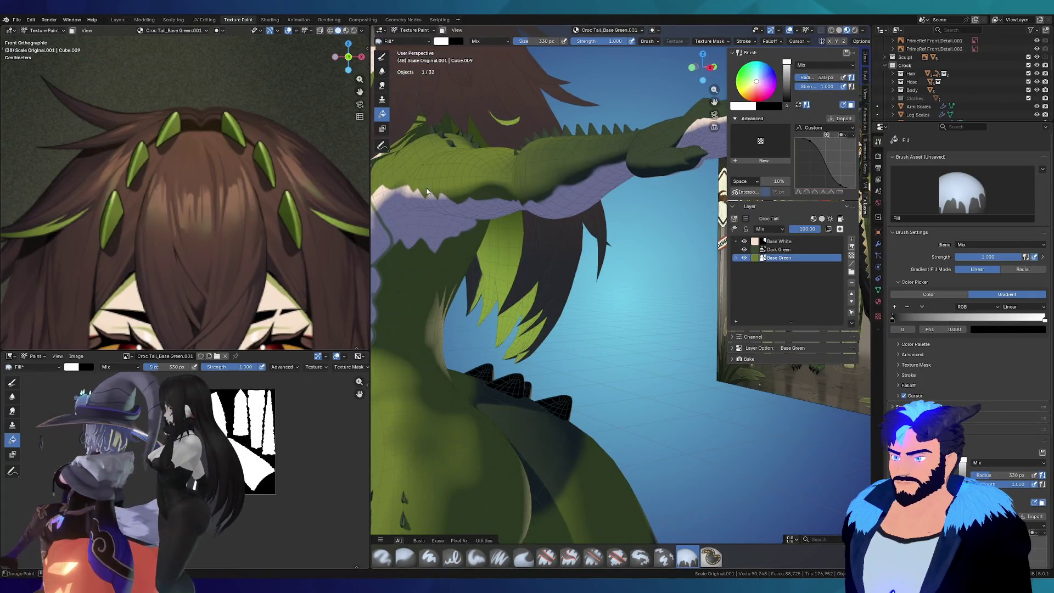
Step: Choose the Paint Soft brush with Root falloff, make Dark Green the active layer, and return to Layout
mouse_move(508, 391)
middle_down()
mouse_move(438, 392)
mouse_move(419, 409)
middle_up()
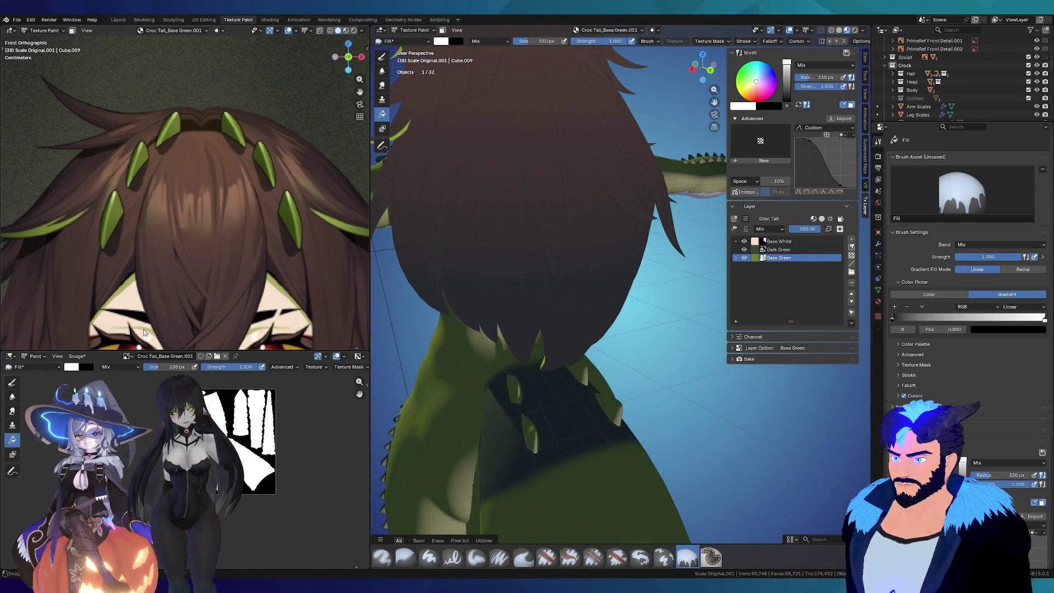
click(382, 55)
scroll(193, 439, up, 3)
scroll(194, 439, up, 2)
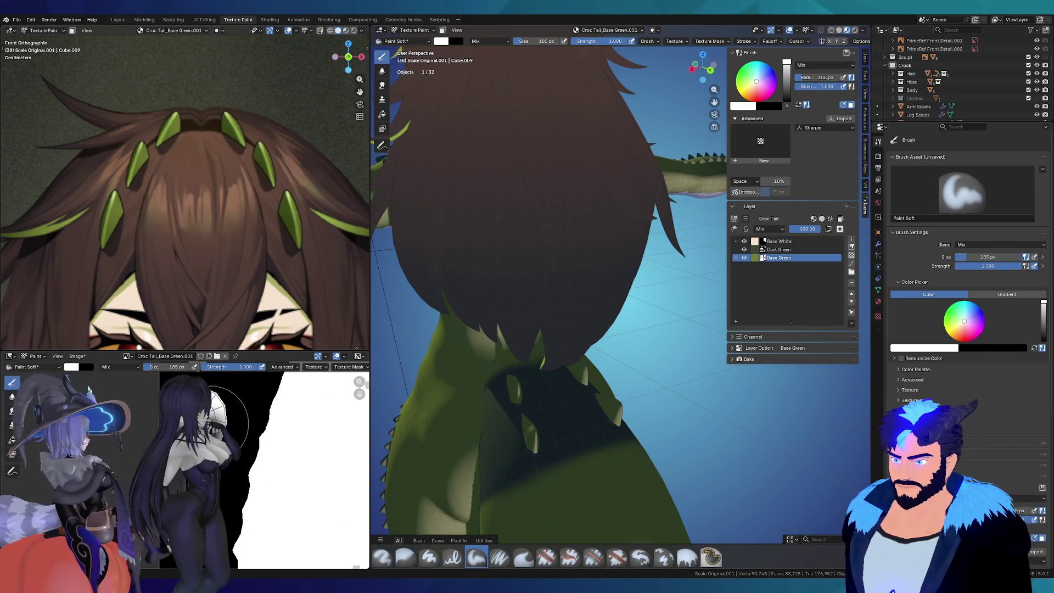
click(809, 128)
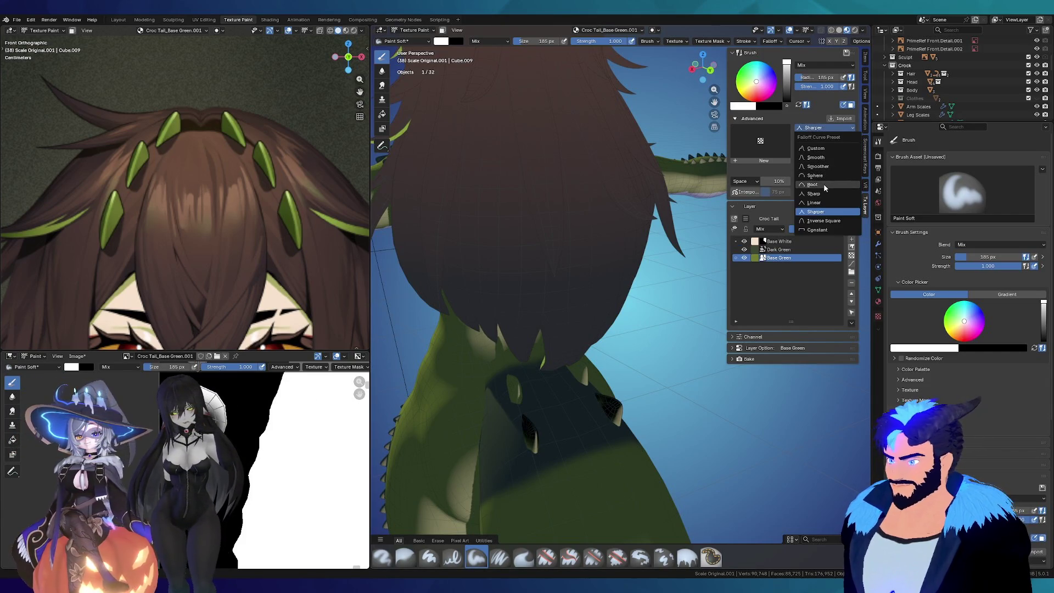
click(824, 187)
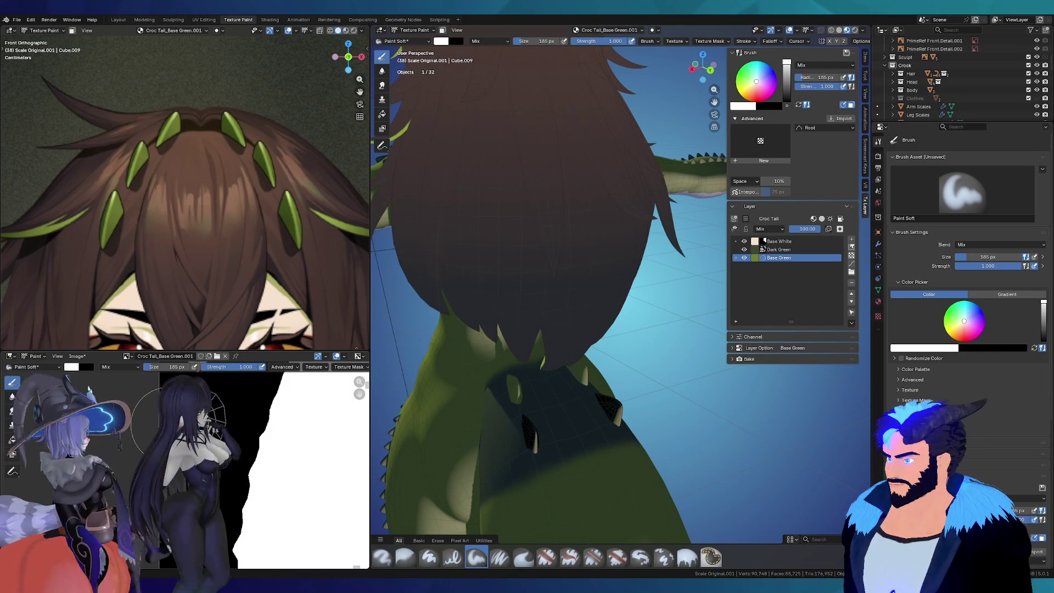
click(780, 249)
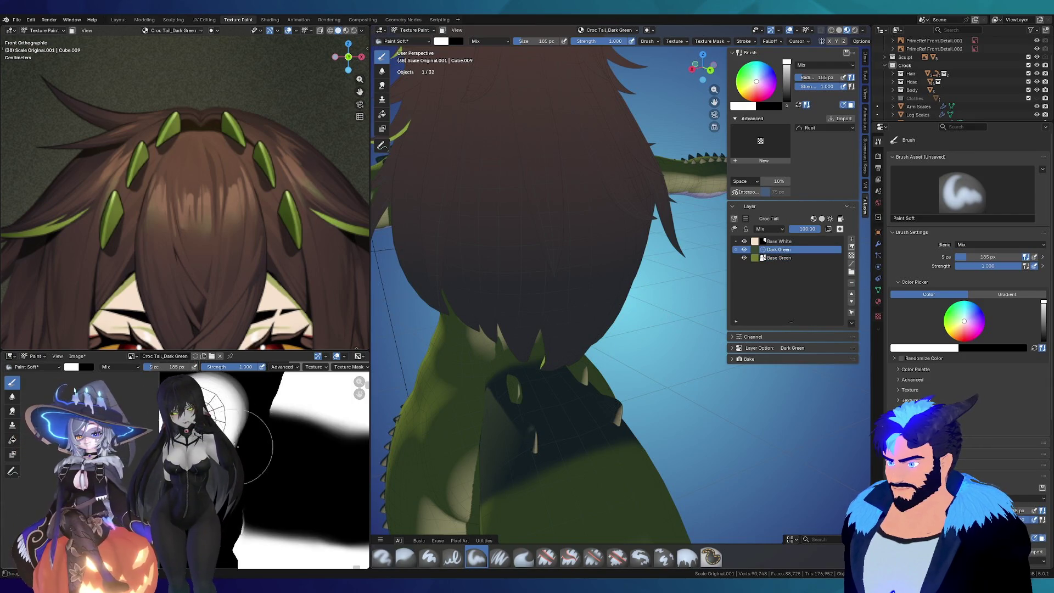
click(120, 19)
Step: Reposition, rotate and slightly enlarge one existing tail scale piece in Edit Mode
mouse_move(577, 320)
middle_down()
mouse_move(533, 284)
mouse_move(557, 268)
middle_up()
key(Tab)
key(alt+a)
key(l)
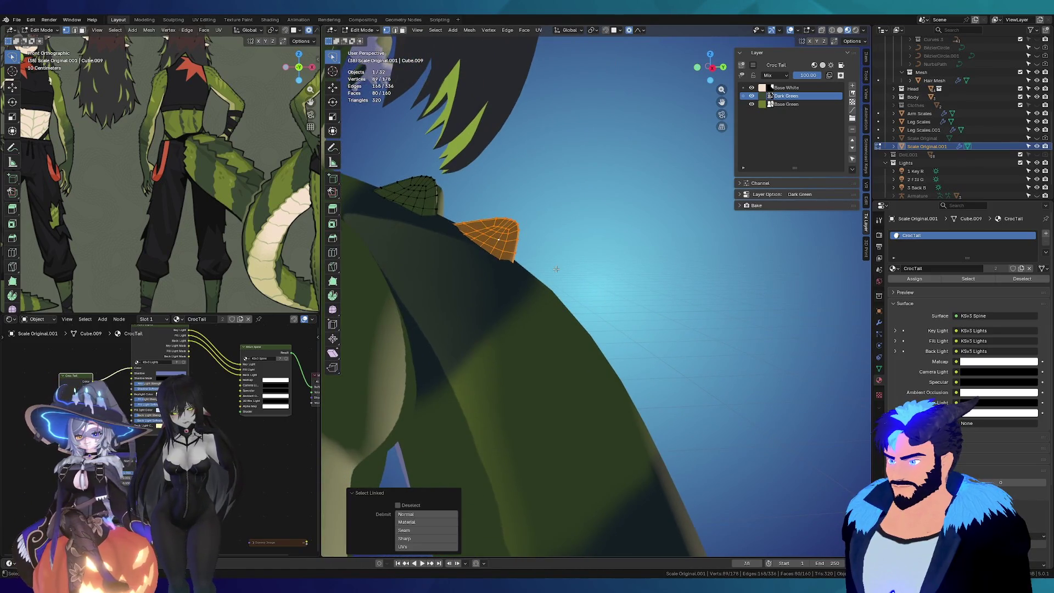
key(g)
click(643, 317)
key(r)
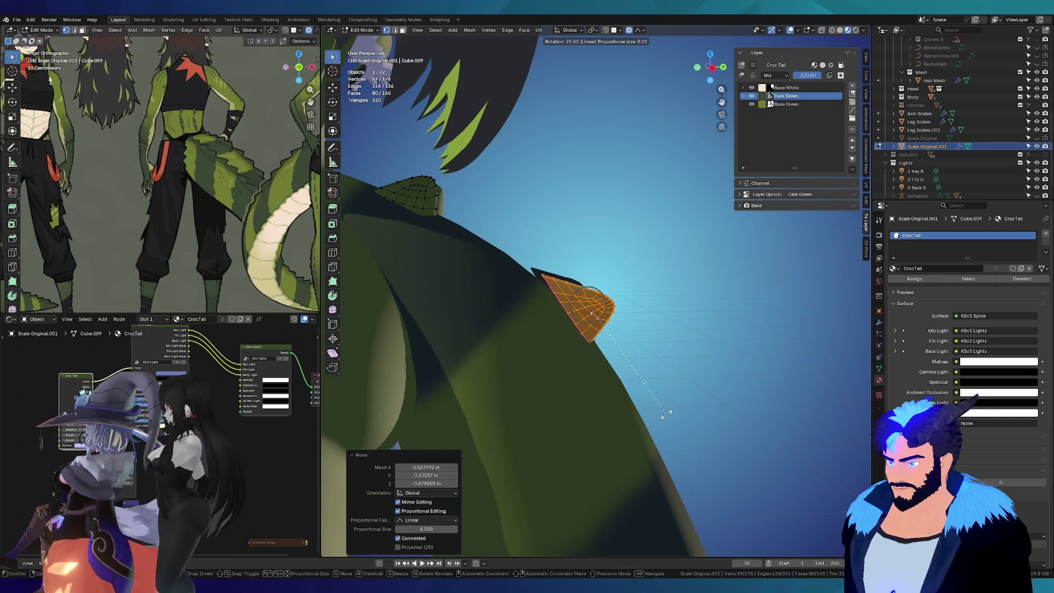
click(667, 412)
key(g)
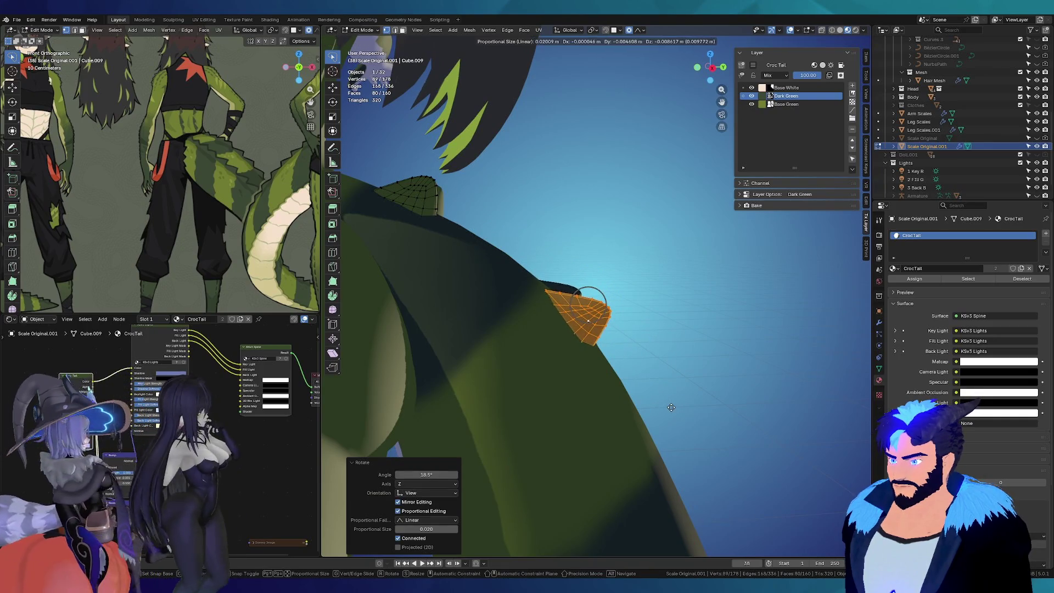
key(Escape)
key(r)
click(676, 407)
key(s)
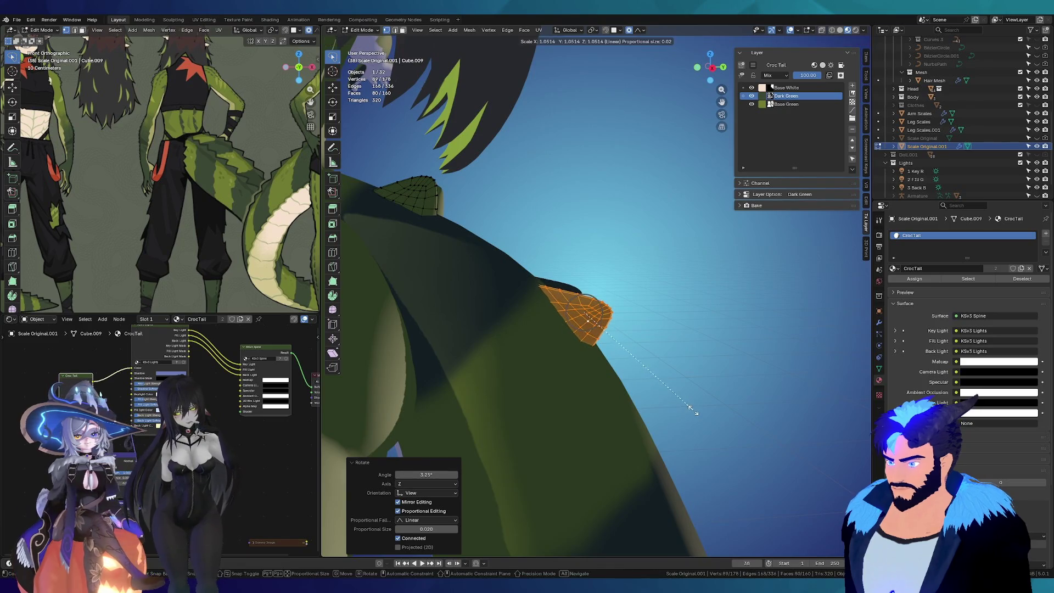
click(694, 409)
middle_drag(614, 363, 470, 174)
key(g)
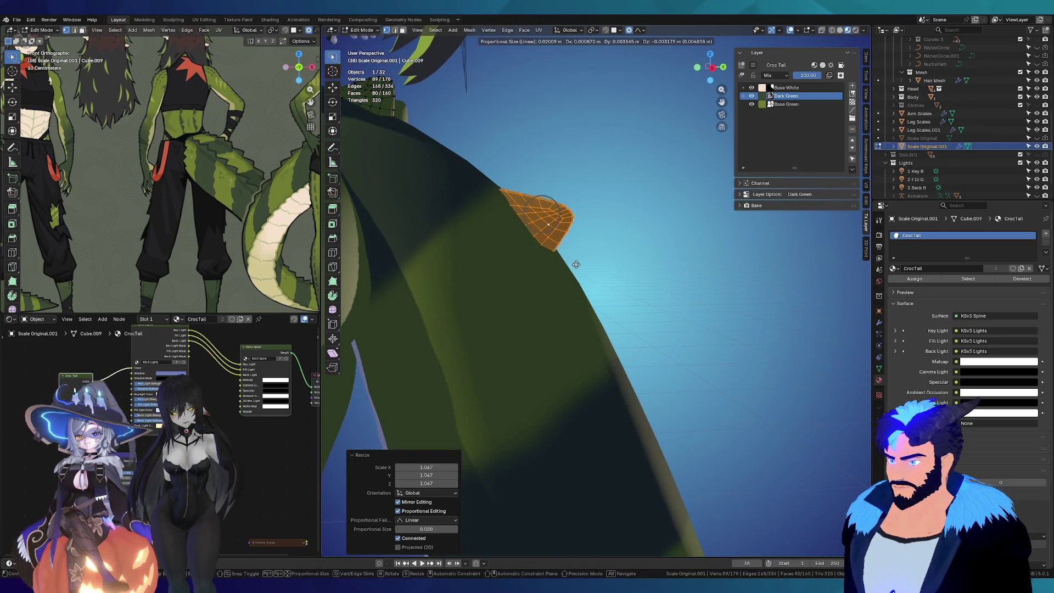
click(466, 166)
Step: Duplicate another scale further along the tail, rotate it and enlarge it about 1.17 times
middle_drag(405, 123, 428, 173)
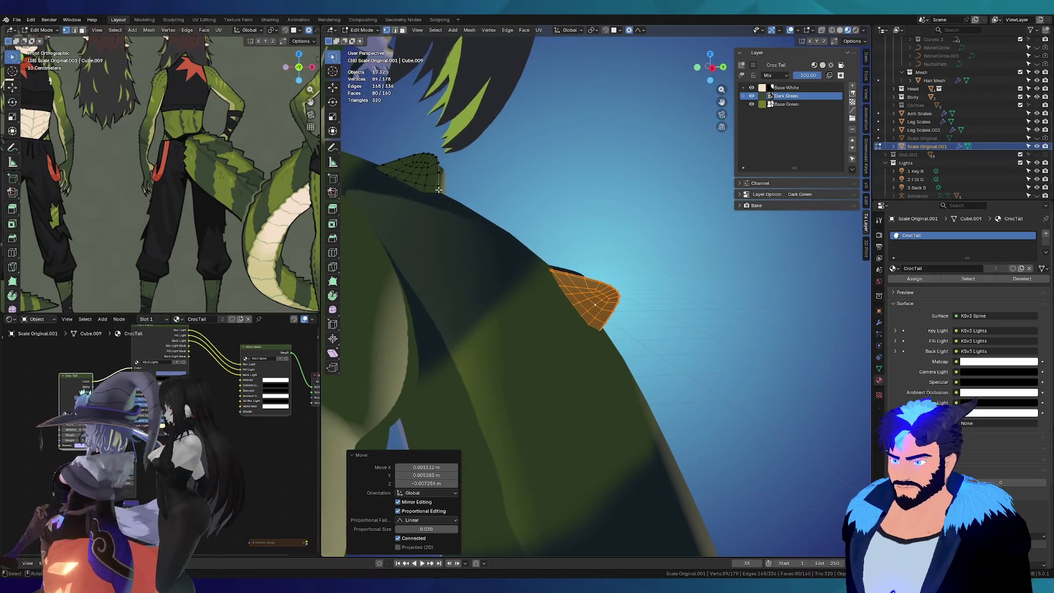
click(430, 176)
key(l)
key(shift+d)
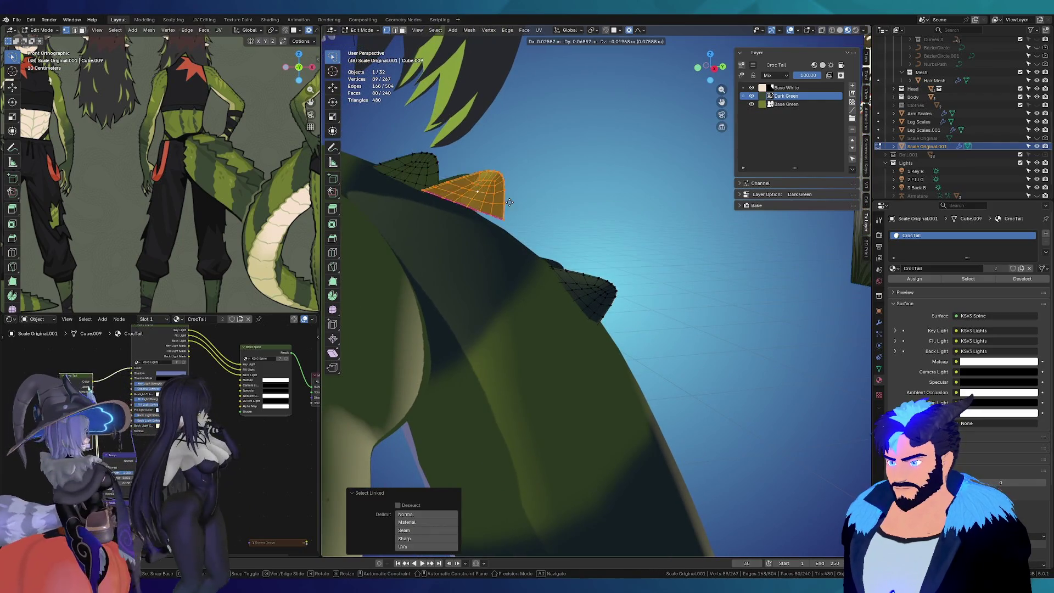
click(519, 219)
key(r)
click(560, 280)
mouse_move(561, 280)
middle_down()
mouse_move(397, 246)
mouse_move(579, 240)
middle_up()
key(g)
click(397, 246)
key(s)
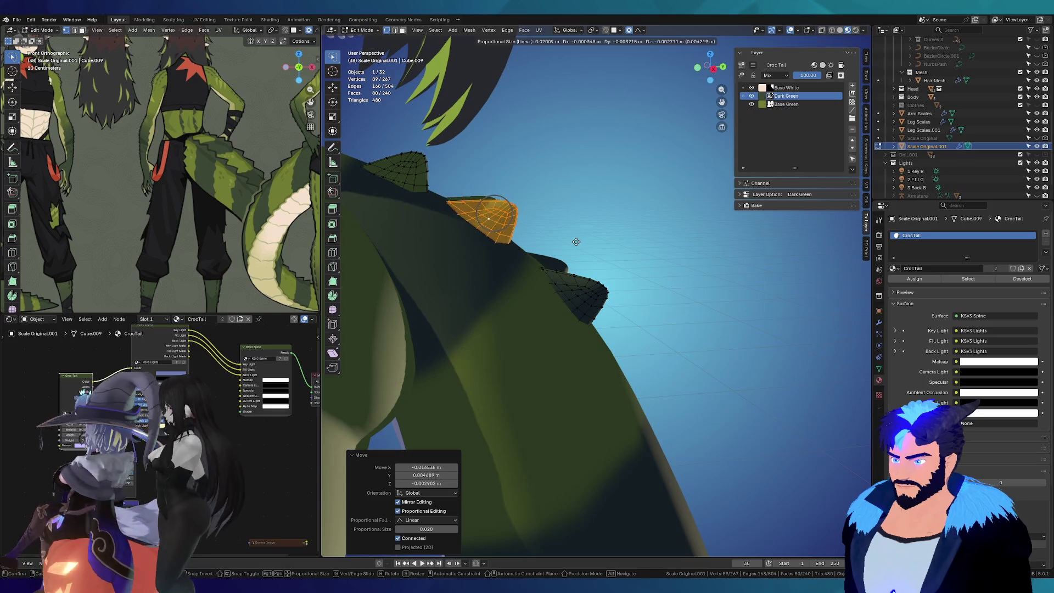
click(600, 233)
mouse_move(600, 233)
middle_down()
mouse_move(373, 258)
mouse_move(454, 239)
middle_up()
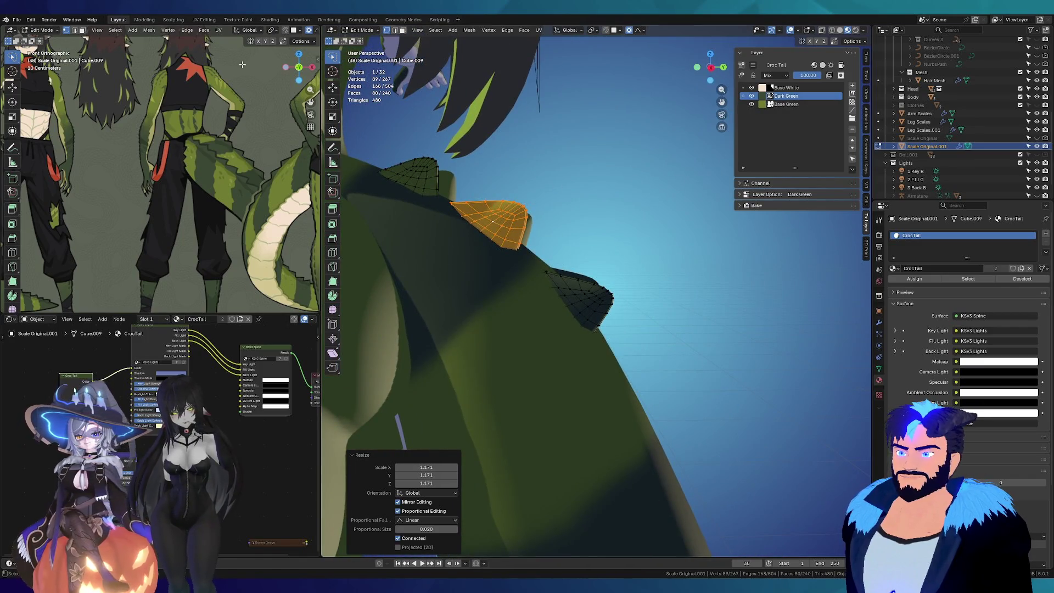
click(231, 20)
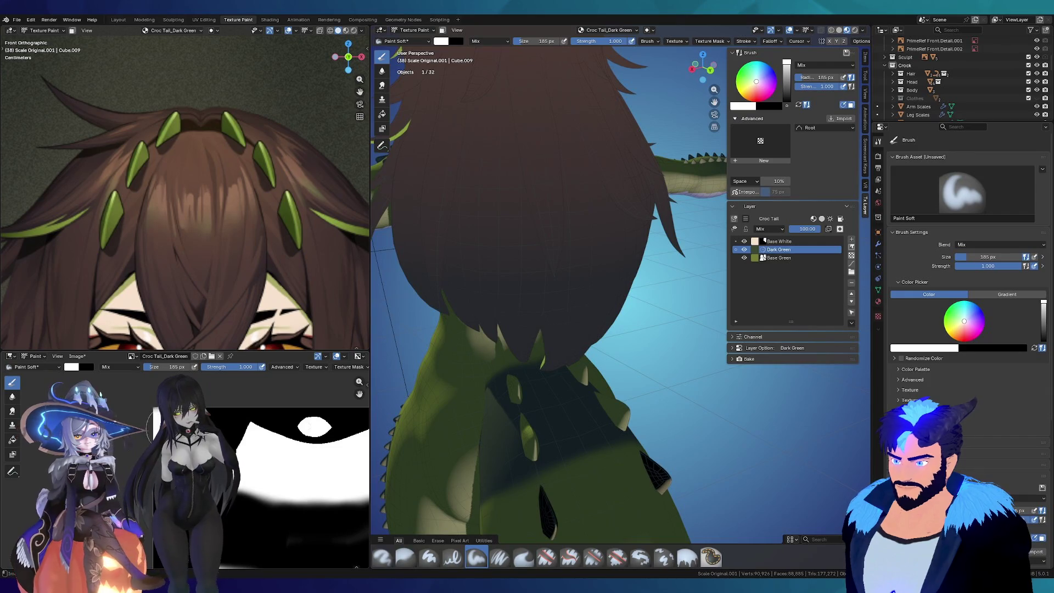
Step: Make Base Green the active paint layer and return to the Layout workspace
click(778, 258)
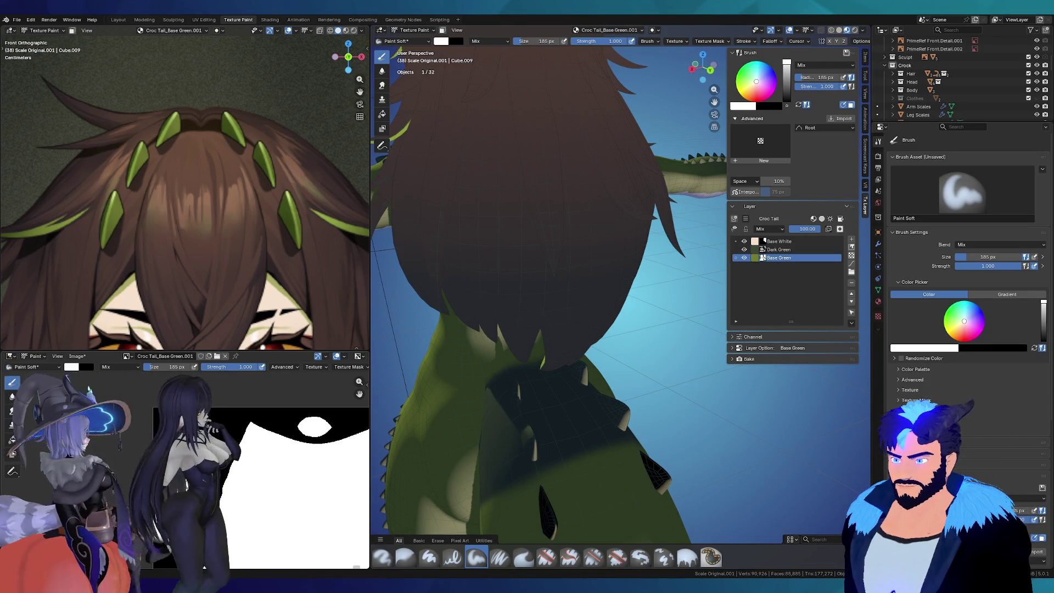
click(118, 18)
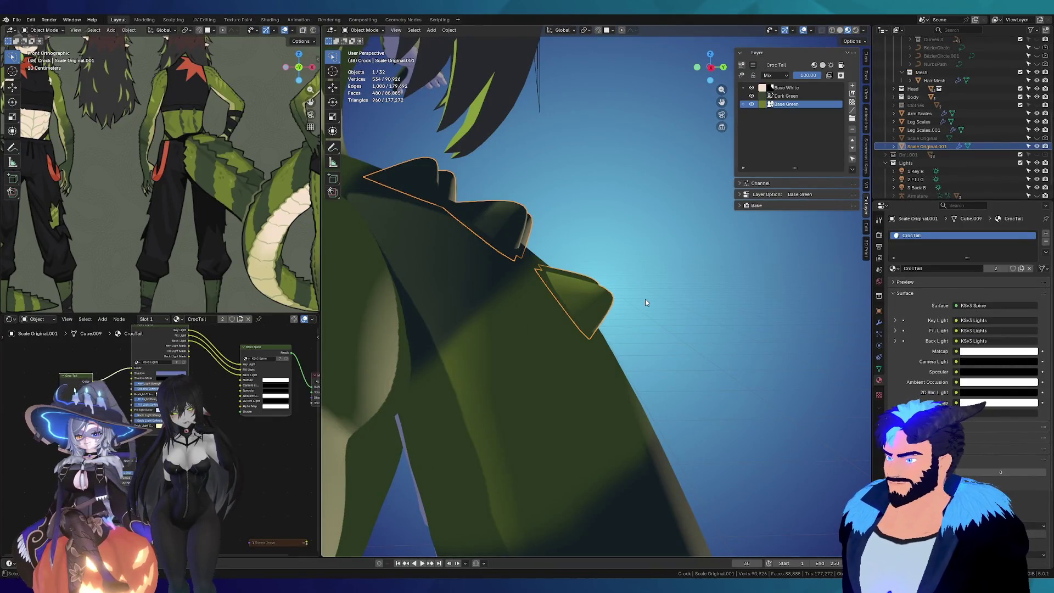
Step: Enlarge a tail scale slightly and duplicate it further down the tail, rotated into line
mouse_move(577, 294)
middle_down()
mouse_move(504, 307)
mouse_move(613, 322)
mouse_move(629, 288)
middle_up()
key(Tab)
key(alt+a)
key(l)
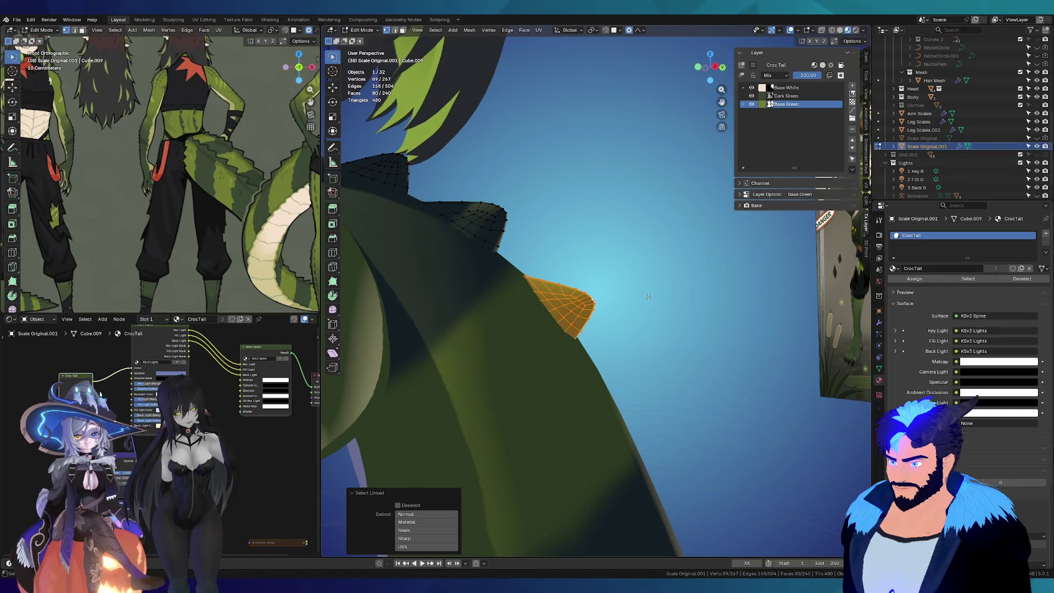
key(s)
click(665, 297)
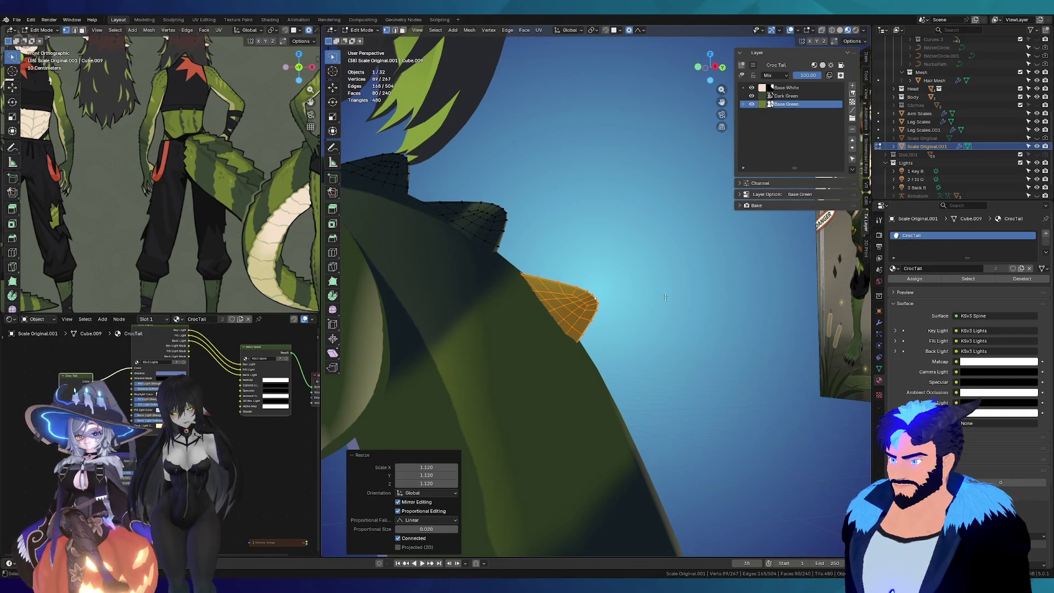
key(shift+d)
click(683, 419)
key(r)
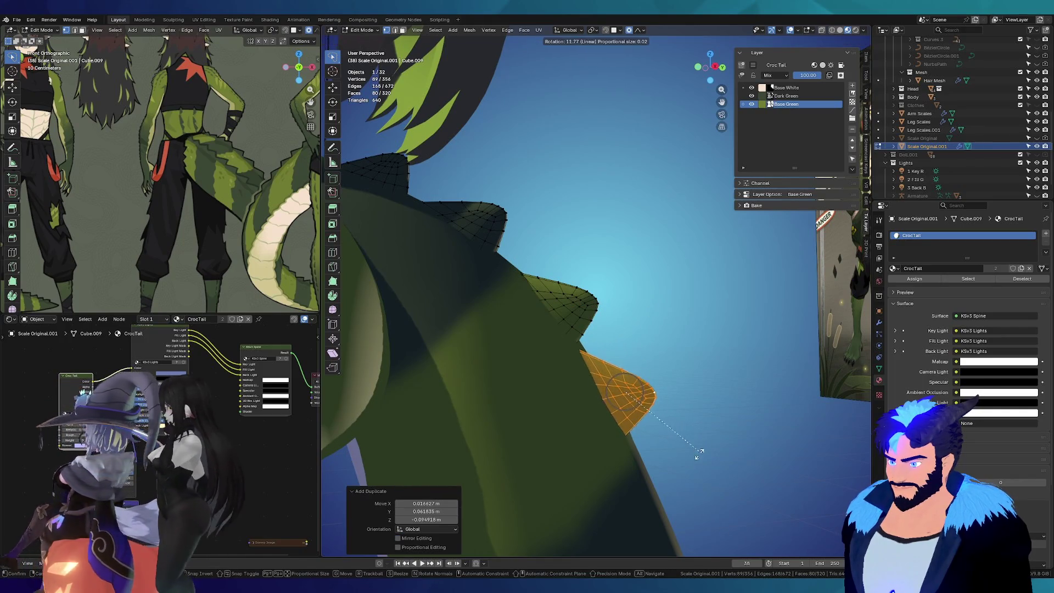
click(699, 442)
mouse_move(698, 443)
middle_down()
mouse_move(706, 397)
mouse_move(713, 405)
middle_up()
key(r)
click(720, 414)
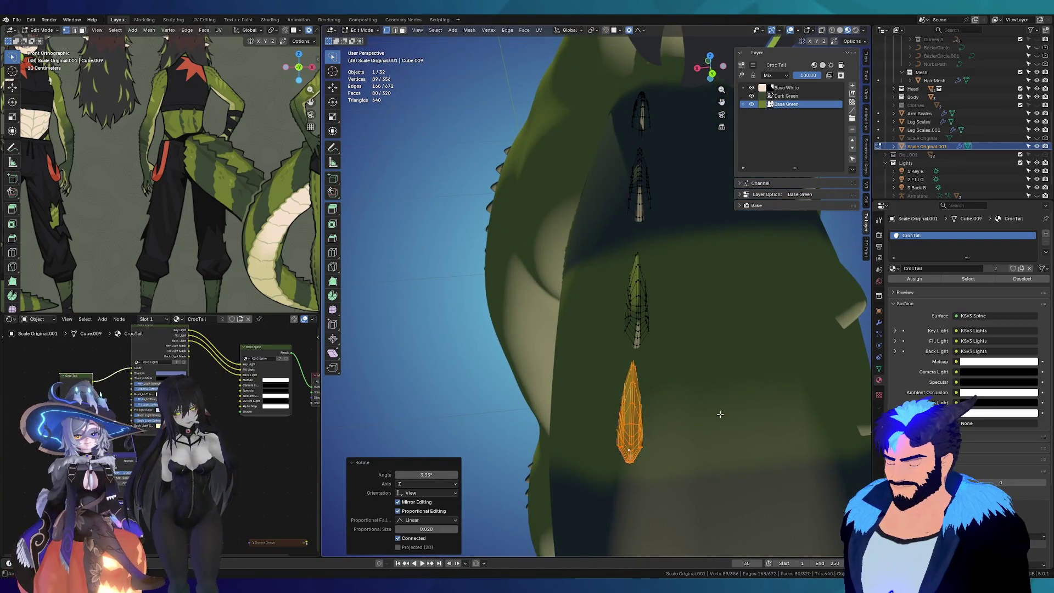
Step: Move and slightly rotate the middle and neighbouring back spikes with proportional editing
click(647, 317)
key(l)
mouse_move(647, 317)
middle_down()
mouse_move(633, 326)
mouse_move(633, 230)
middle_up()
key(g)
click(632, 326)
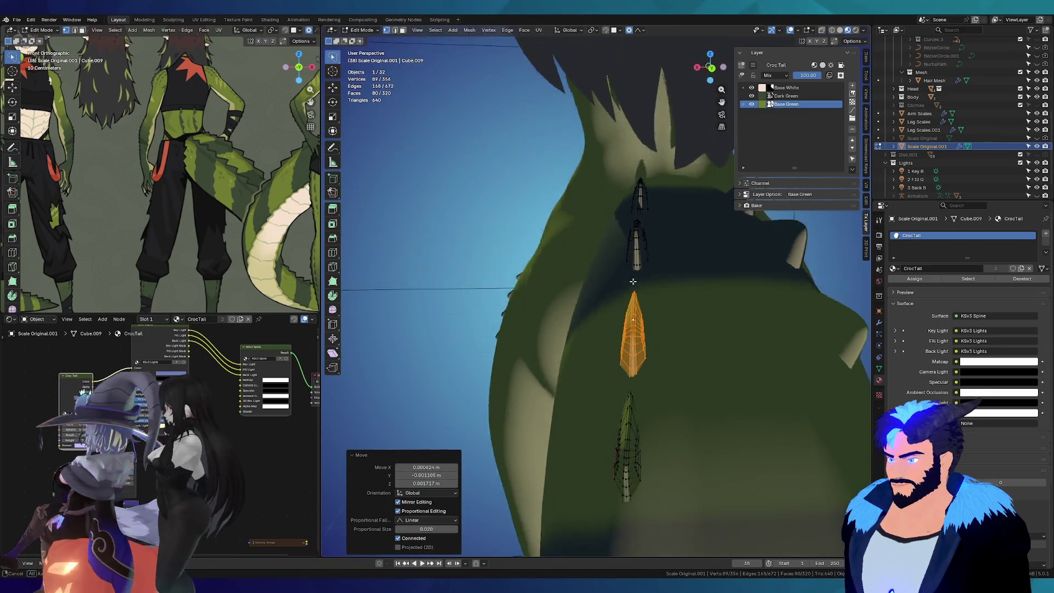
key(g)
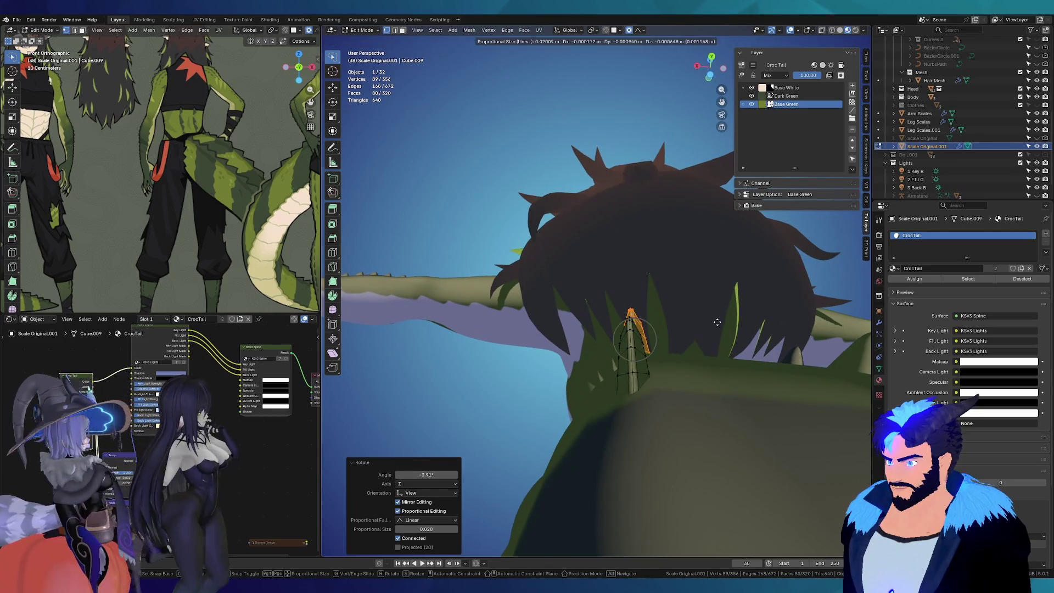
click(717, 323)
mouse_move(716, 324)
middle_down()
mouse_move(688, 410)
mouse_move(588, 239)
middle_up()
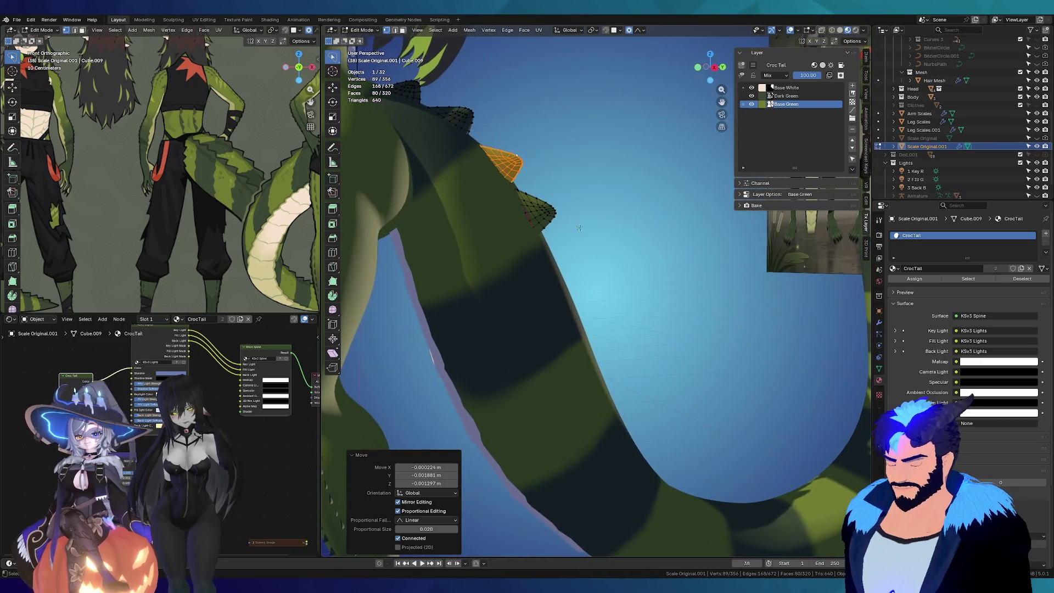
key(l)
mouse_move(542, 212)
middle_down()
mouse_move(660, 232)
mouse_move(438, 87)
middle_up()
key(r)
click(659, 231)
key(g)
click(656, 232)
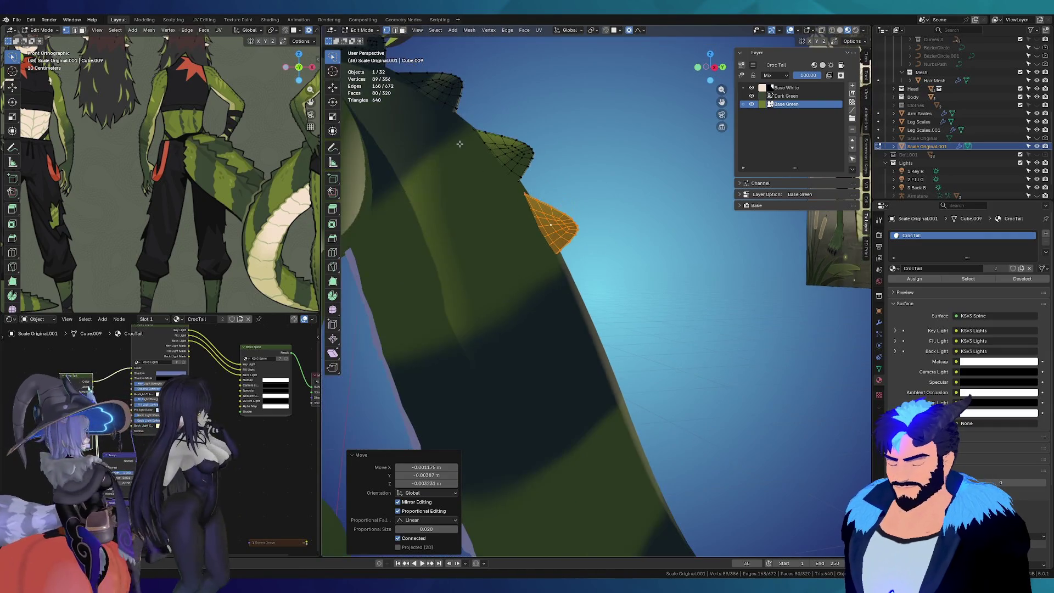
Step: Add another scale lower on the tail, rotating and nudging it into place along the spine
key(alt+a)
right_click(550, 71)
key(Escape)
key(l)
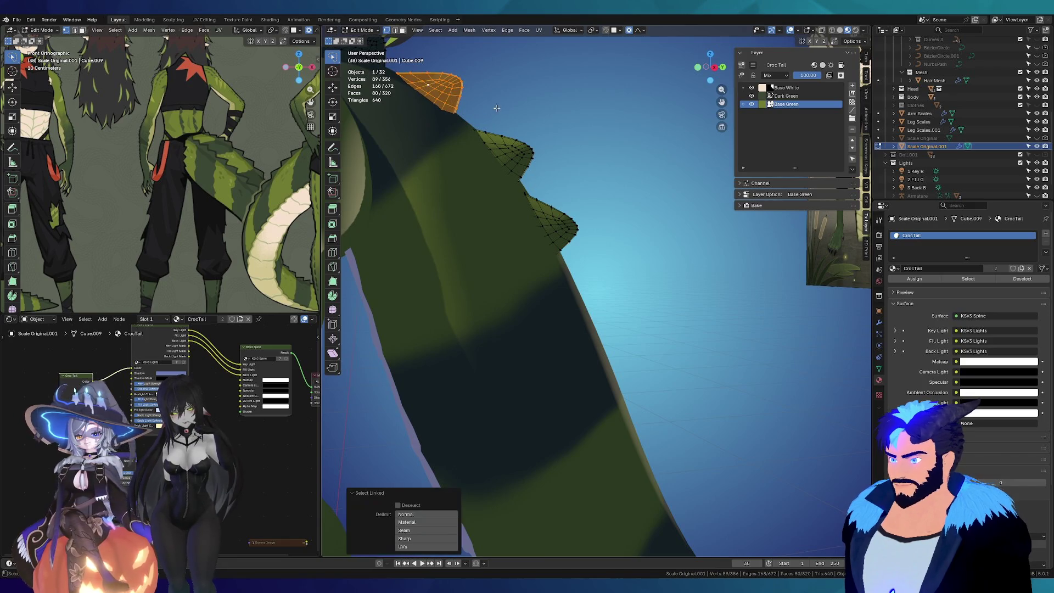
key(g)
click(676, 334)
key(r)
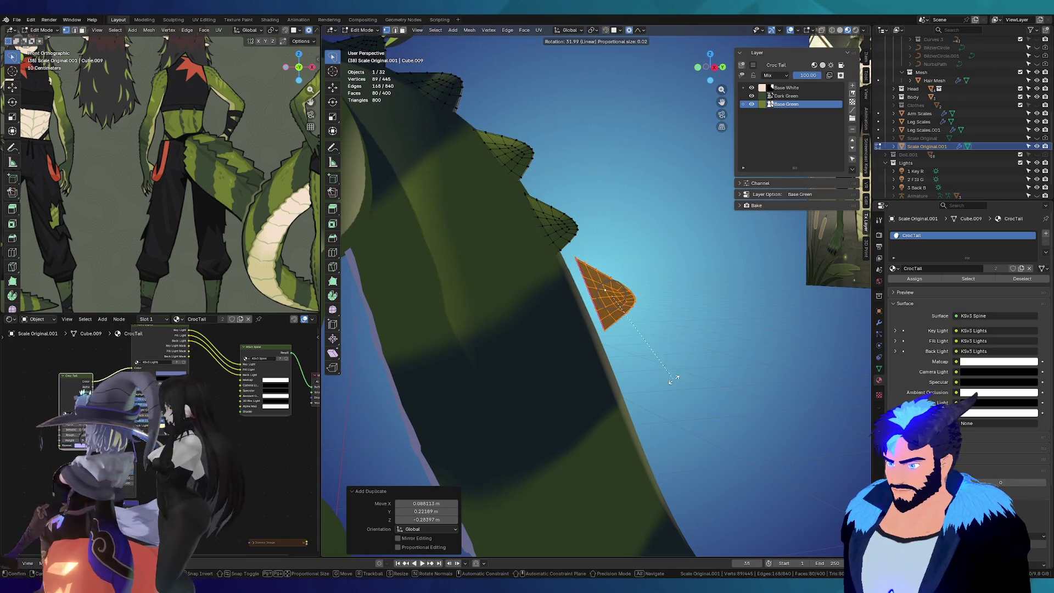
click(688, 329)
key(g)
click(670, 346)
middle_drag(671, 346, 466, 319)
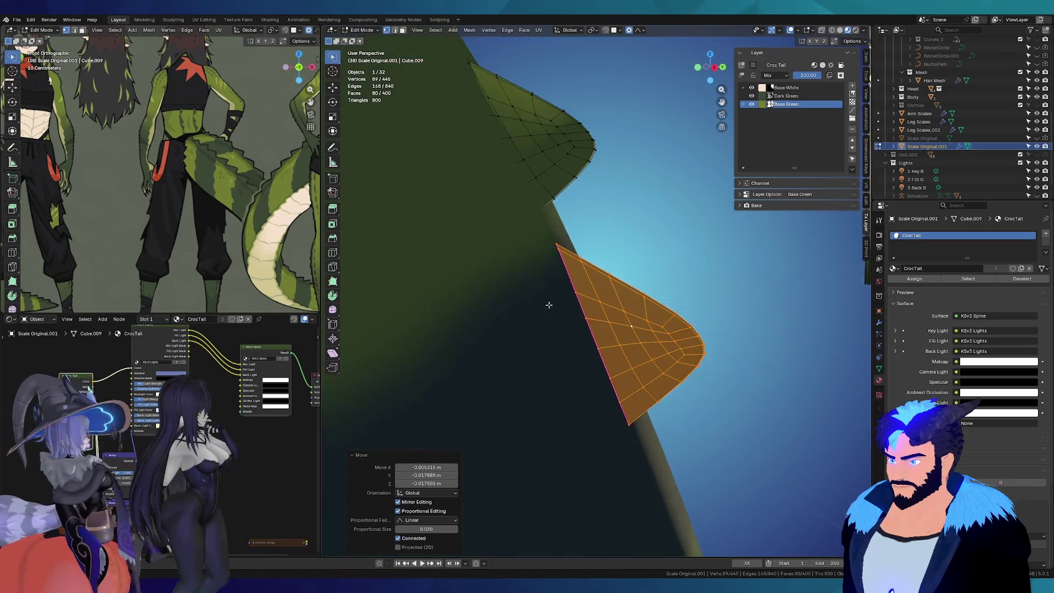
key(g)
click(554, 322)
Step: Show the wireframe overlay, then duplicate a scale along the tail and rotate and move it into line
mouse_move(554, 322)
middle_down()
mouse_move(574, 252)
mouse_move(768, 113)
middle_up()
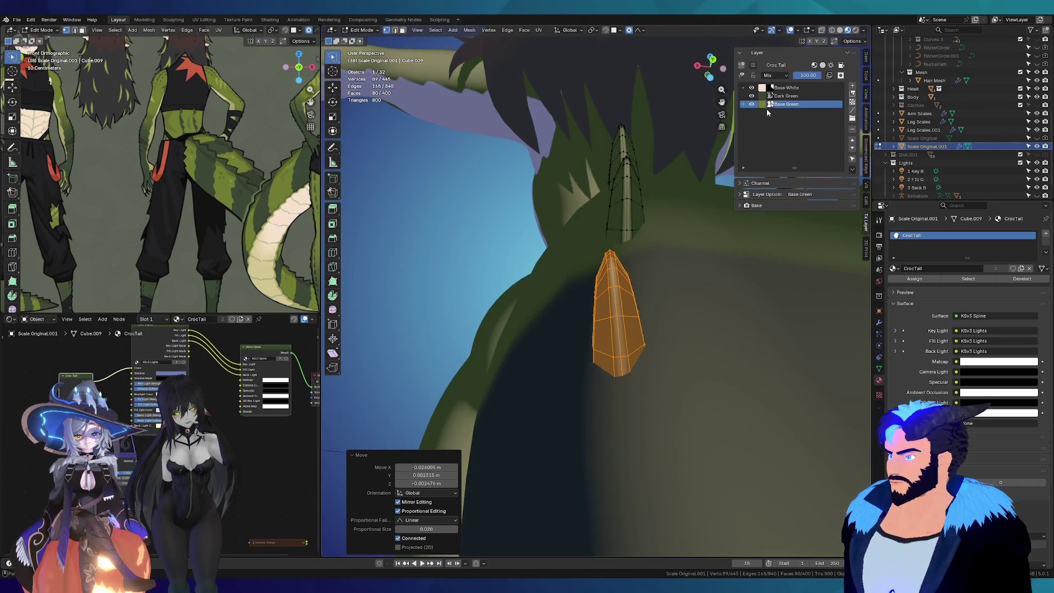
click(798, 32)
click(744, 178)
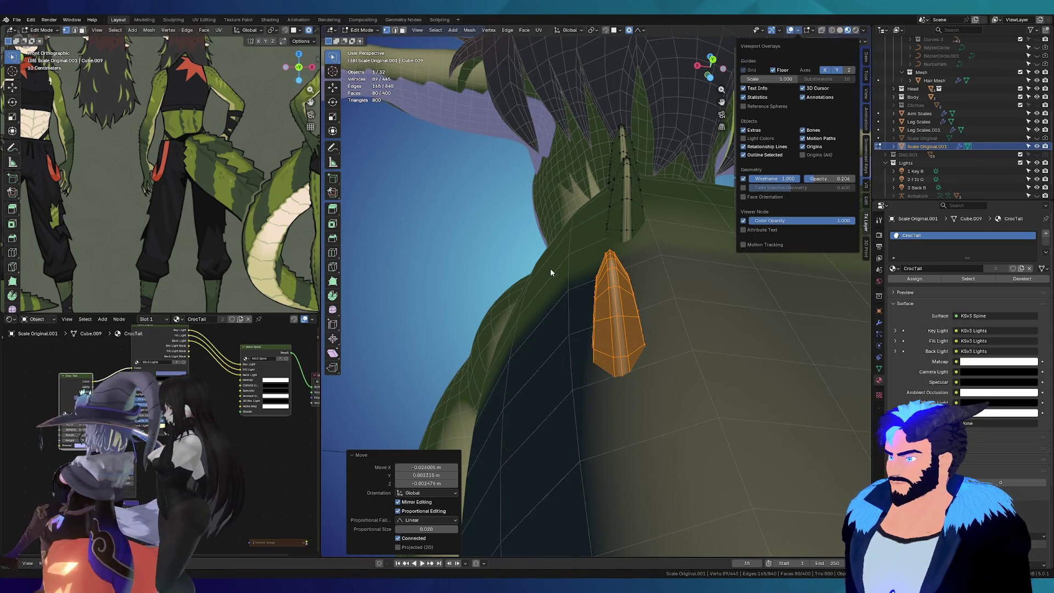
mouse_move(589, 294)
middle_down()
mouse_move(601, 279)
mouse_move(581, 290)
mouse_move(722, 281)
middle_up()
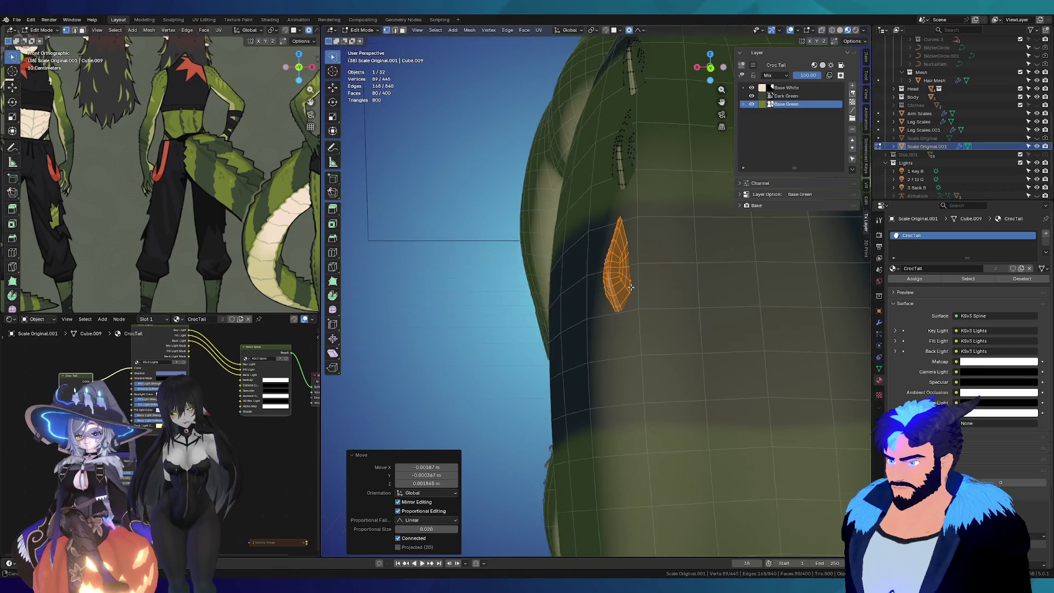
key(shift+d)
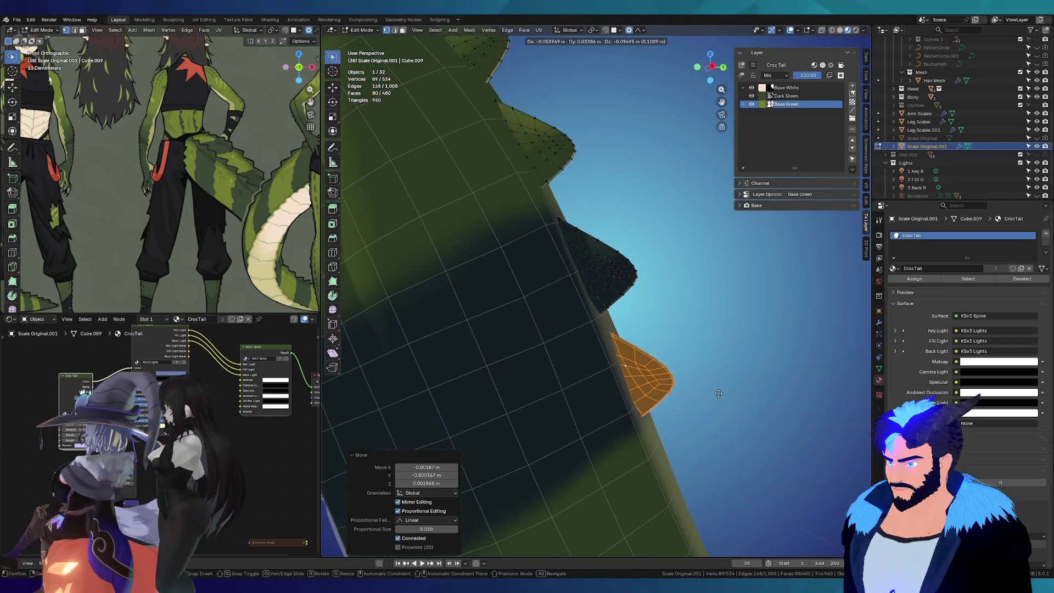
click(725, 387)
key(r)
click(729, 400)
mouse_move(730, 399)
middle_down()
mouse_move(702, 356)
mouse_move(710, 330)
mouse_move(603, 258)
mouse_move(643, 240)
mouse_move(671, 199)
mouse_move(603, 188)
middle_up()
key(r)
click(706, 340)
key(g)
click(706, 332)
Step: Tilt and reposition two neighbouring spikes, including the orange one, to match the scale row
click(604, 255)
key(l)
key(r)
click(651, 235)
key(r)
click(671, 197)
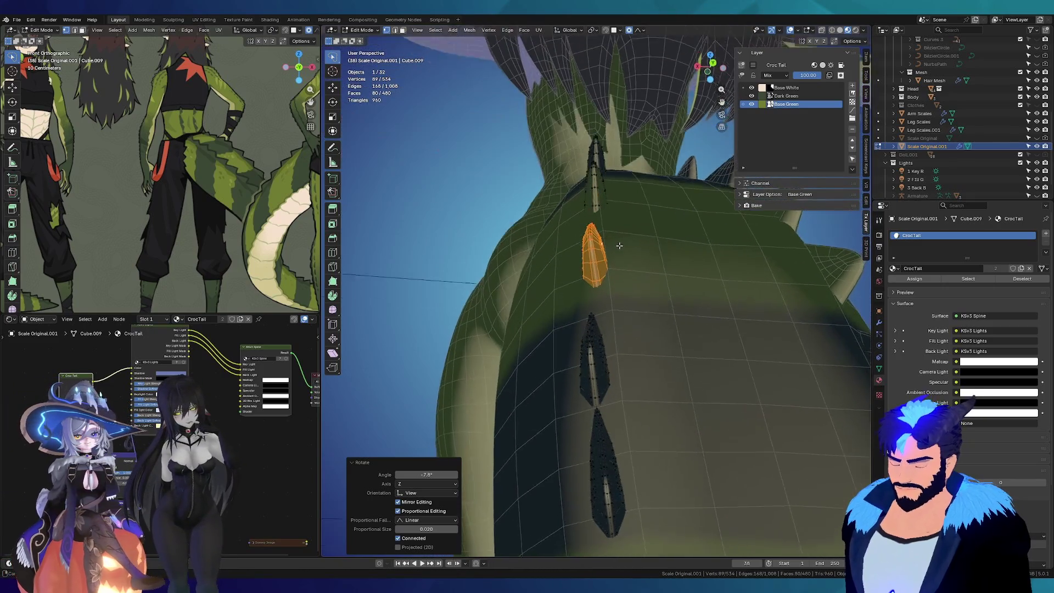
click(603, 188)
key(l)
key(g)
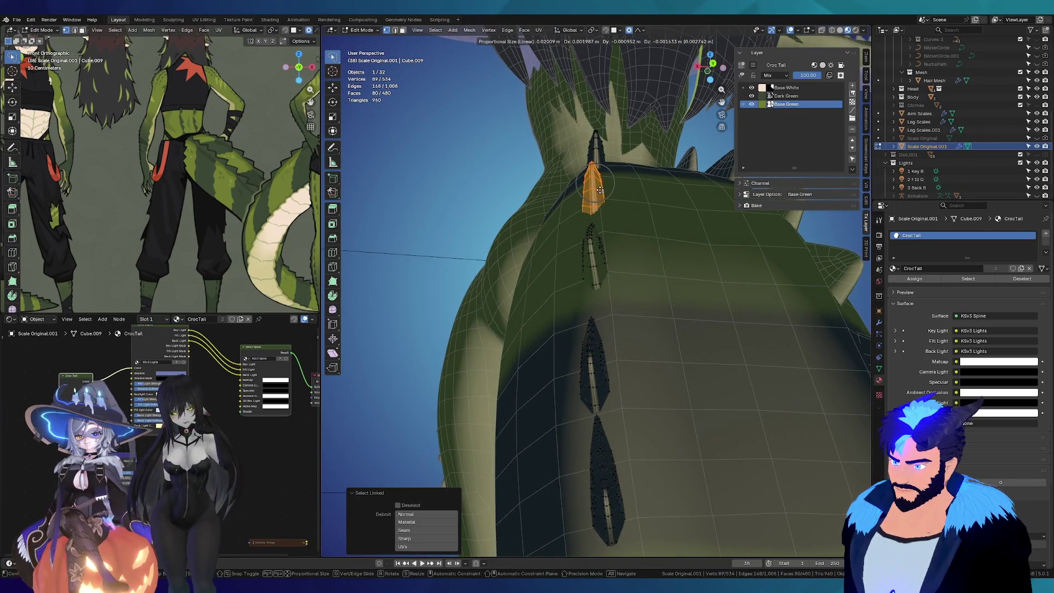
click(604, 186)
key(r)
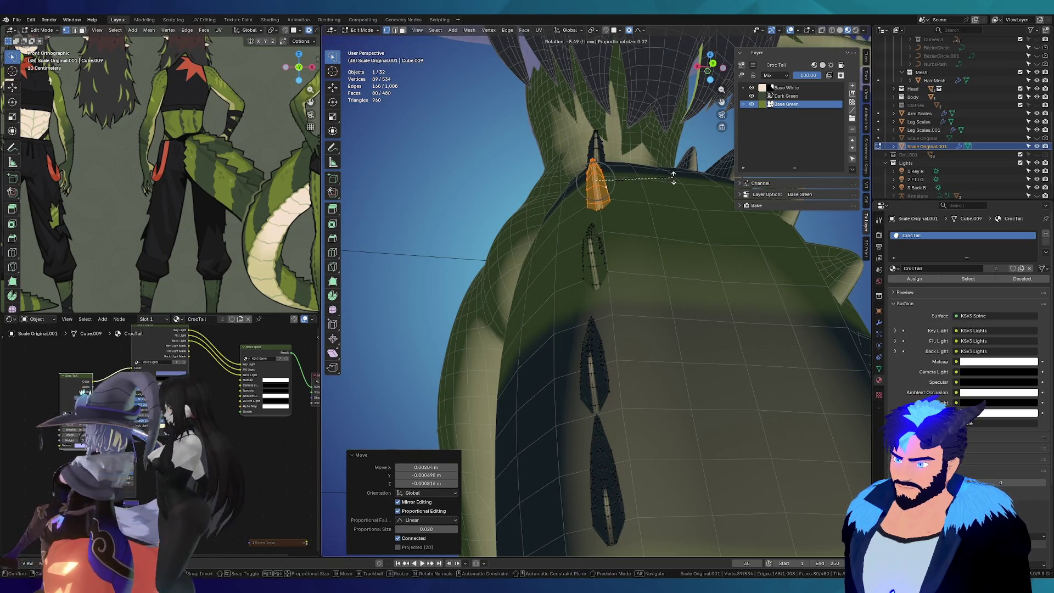
click(627, 213)
middle_drag(627, 213, 670, 233)
key(g)
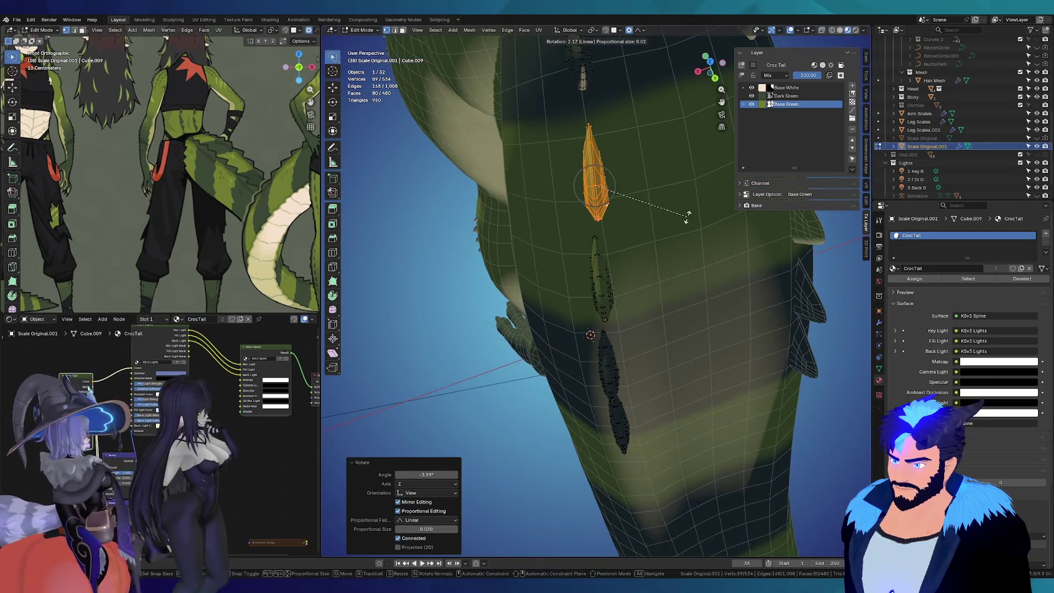
click(632, 192)
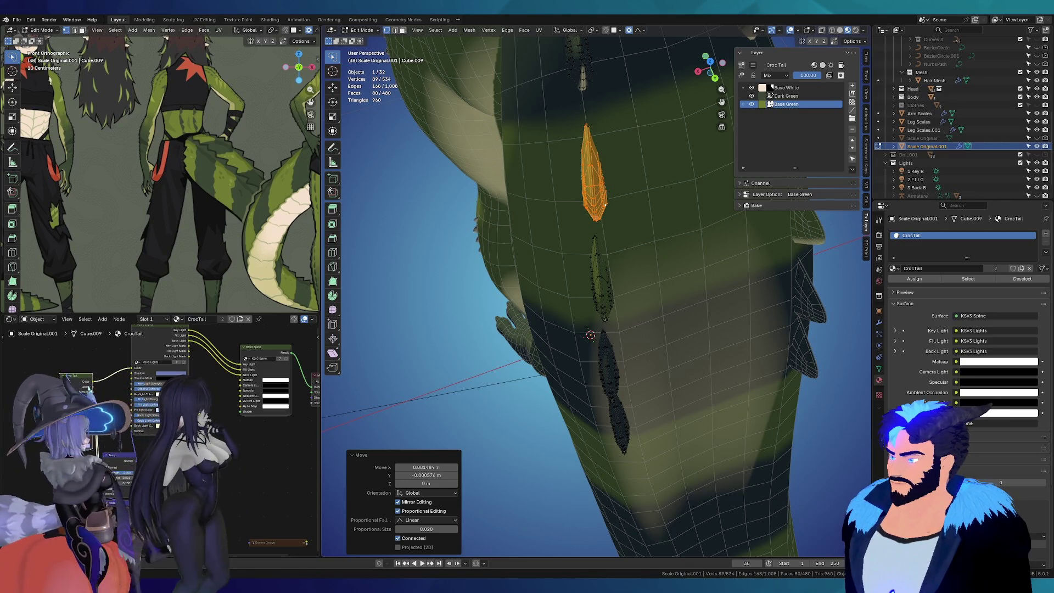
Step: Duplicate the spike further down the tail, rotate it, move it along and shrink it
mouse_move(590, 335)
middle_down()
mouse_move(590, 231)
mouse_move(568, 234)
mouse_move(554, 223)
mouse_move(602, 248)
middle_up()
key(shift+d)
click(735, 505)
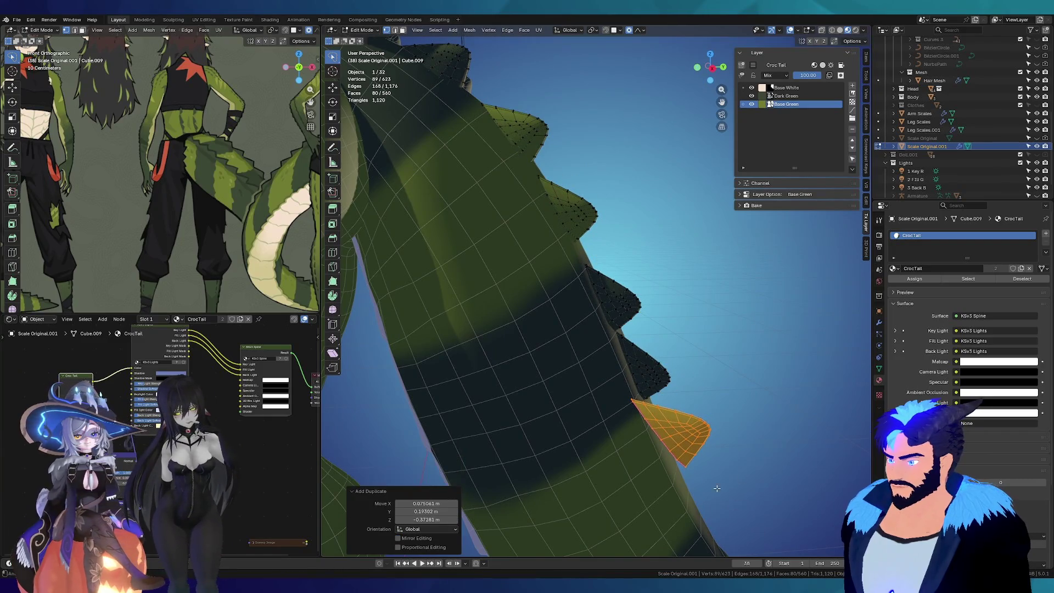
scroll(734, 505, down, 3)
scroll(642, 371, down, 3)
mouse_move(609, 286)
middle_down()
mouse_move(543, 281)
mouse_move(568, 301)
mouse_move(694, 283)
mouse_move(559, 262)
mouse_move(709, 280)
middle_up()
scroll(543, 280, up, 3)
key(r)
click(511, 278)
key(g)
click(582, 306)
key(s)
click(676, 272)
Step: Fit the smaller spike onto the tail ridge with repeated soft-falloff moves and rotations
key(g)
click(690, 262)
key(g)
click(626, 273)
key(g)
click(761, 346)
key(r)
click(724, 342)
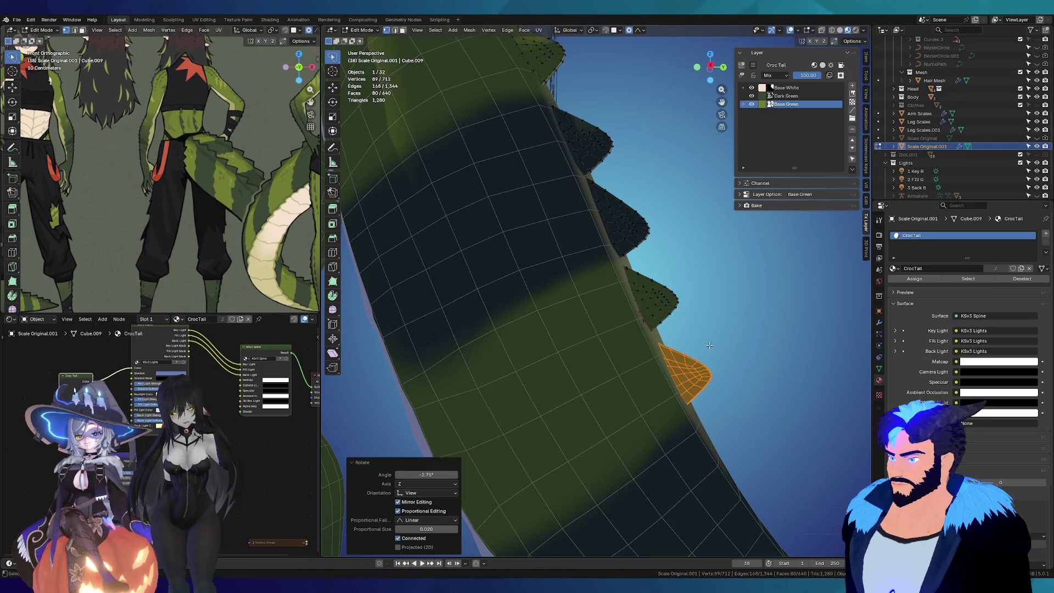
mouse_move(724, 343)
middle_down()
mouse_move(774, 337)
mouse_move(723, 252)
mouse_move(696, 329)
middle_up()
key(r)
click(785, 328)
key(g)
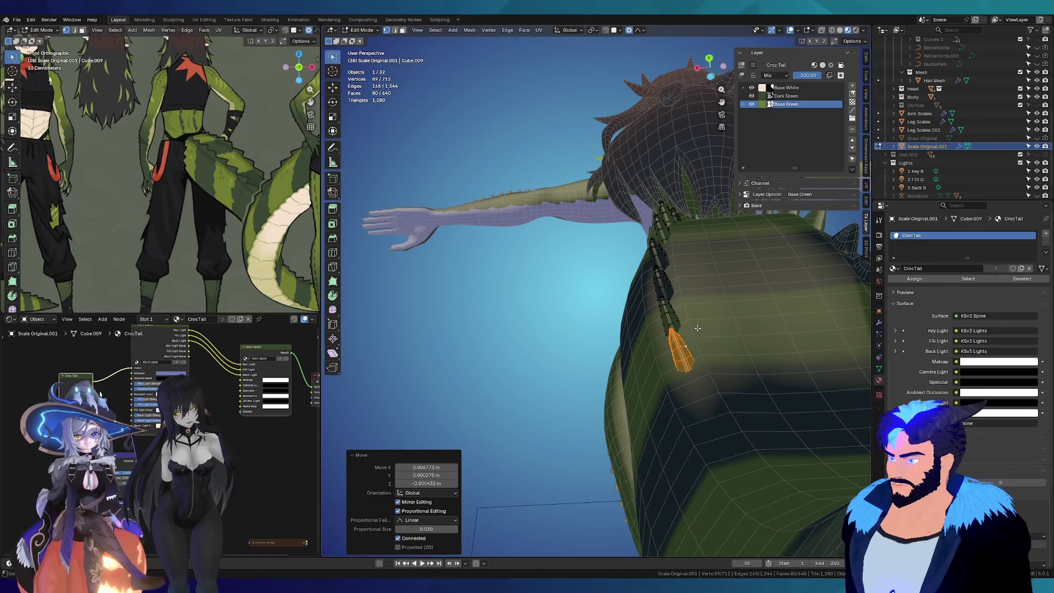
scroll(697, 329, up, 3)
scroll(686, 323, up, 3)
Step: Duplicate a tail-ridge scale piece and shrink, rotate and move the copy onto the tail
click(596, 193)
key(l)
mouse_move(595, 192)
middle_down()
mouse_move(647, 278)
mouse_move(626, 247)
middle_up()
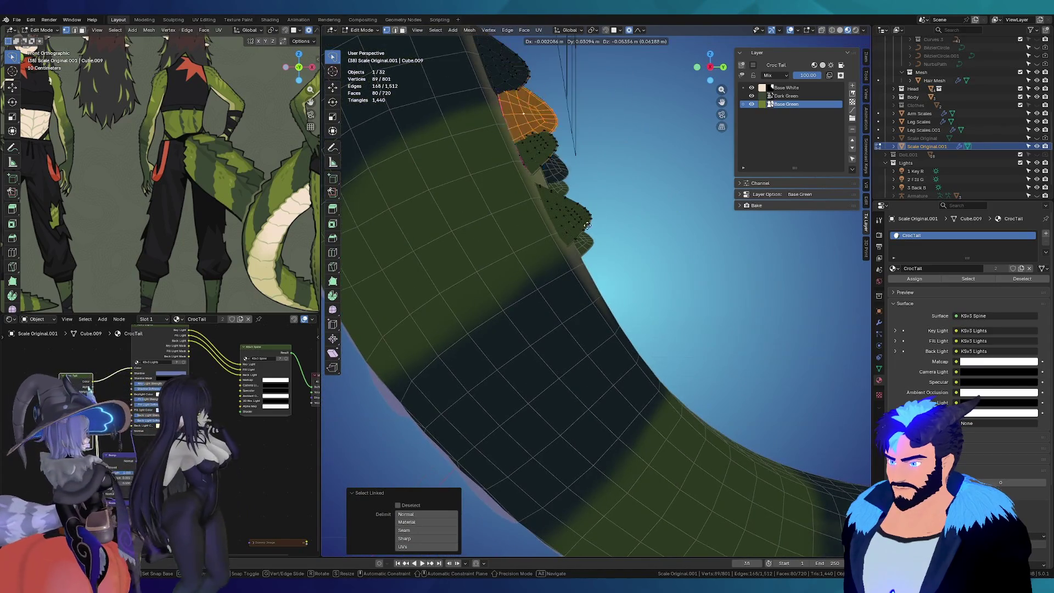
key(shift+d)
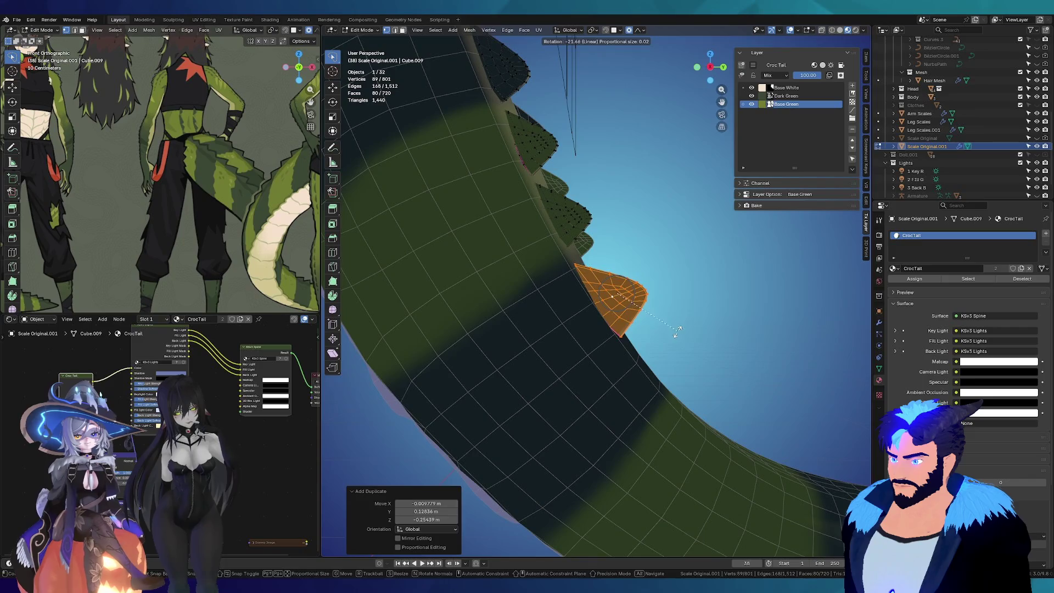
click(677, 331)
key(s)
click(710, 315)
key(r)
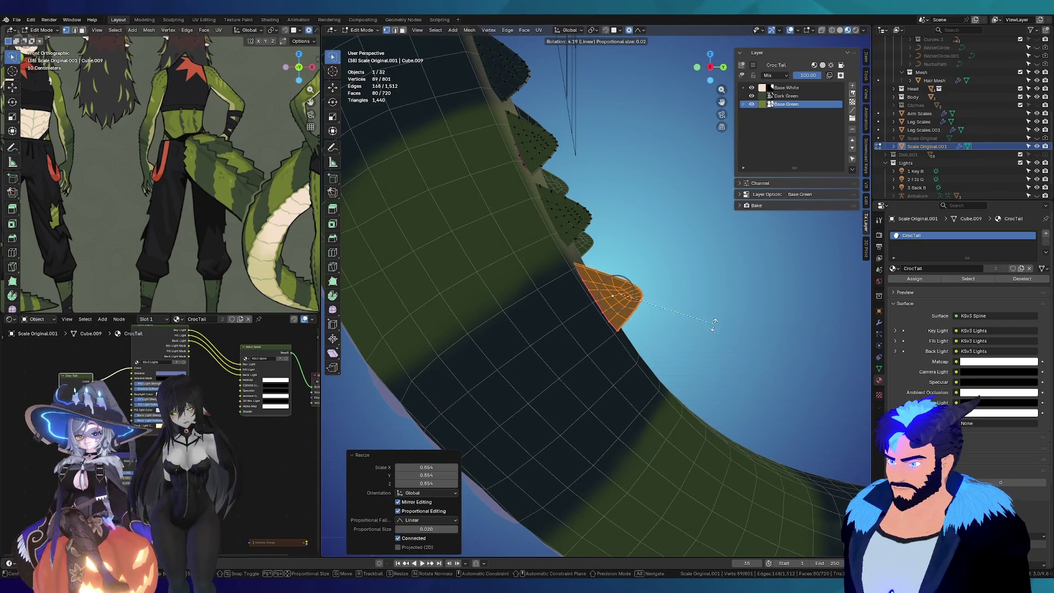
click(713, 324)
key(s)
click(706, 320)
key(g)
click(705, 327)
Step: Nudge and rotate the scale piece with soft falloff so it sits against the tail
middle_drag(706, 327, 645, 327)
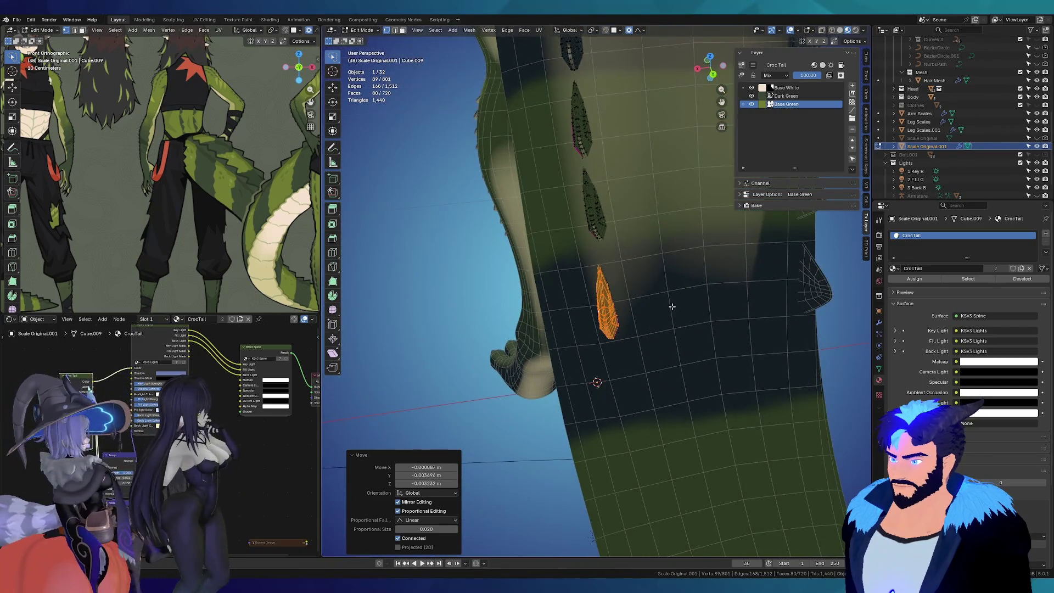
key(g)
click(679, 301)
key(r)
click(713, 299)
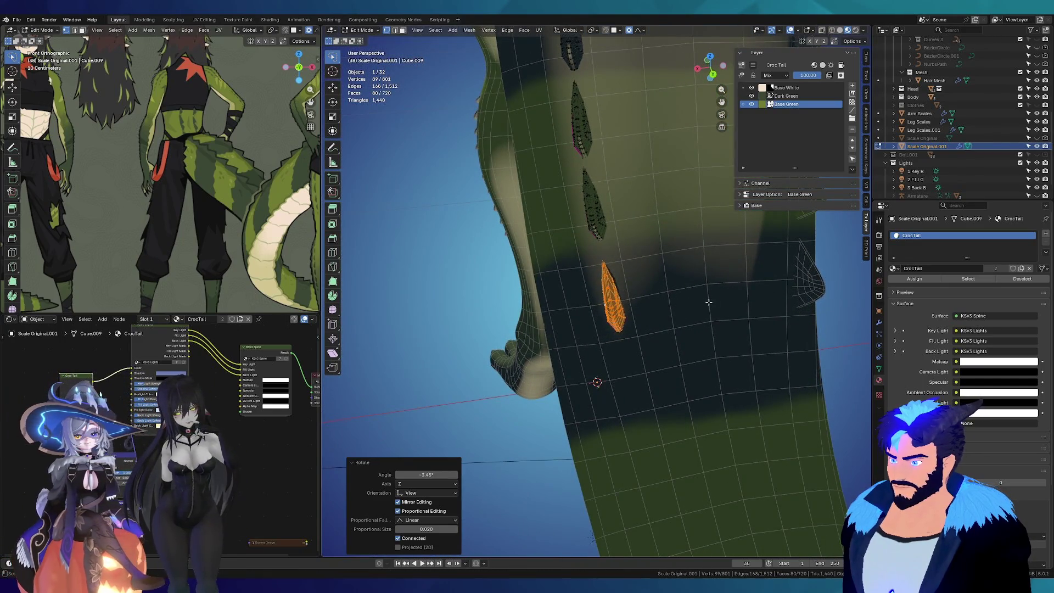
key(g)
mouse_move(714, 300)
middle_down()
mouse_move(637, 397)
mouse_move(743, 365)
middle_up()
click(642, 426)
Step: Duplicate the scale piece again and move and rotate the copy further along the tail
key(shift+d)
click(641, 425)
key(g)
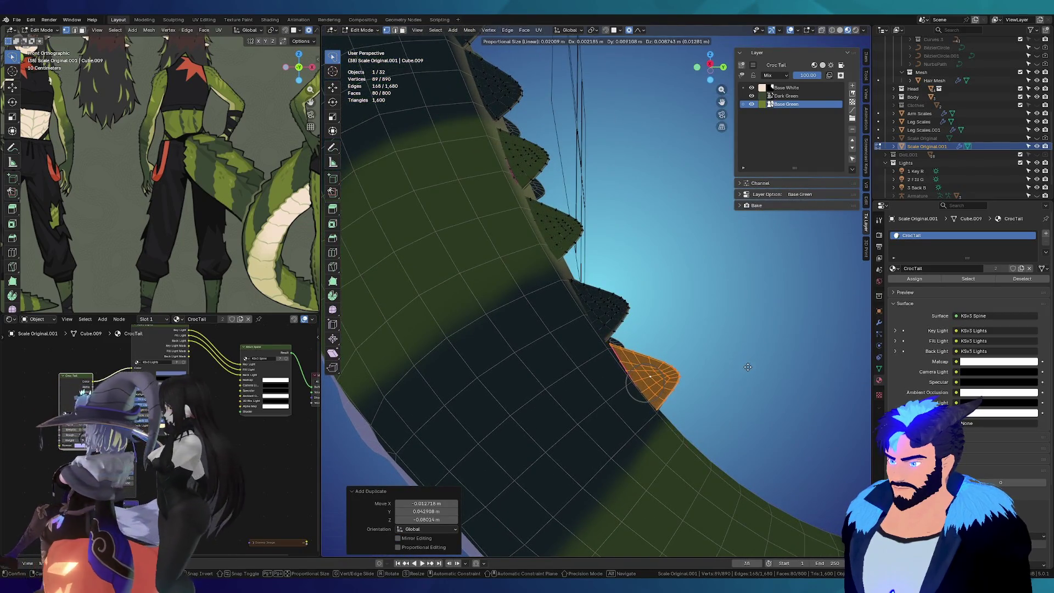
click(747, 367)
key(r)
click(749, 363)
key(g)
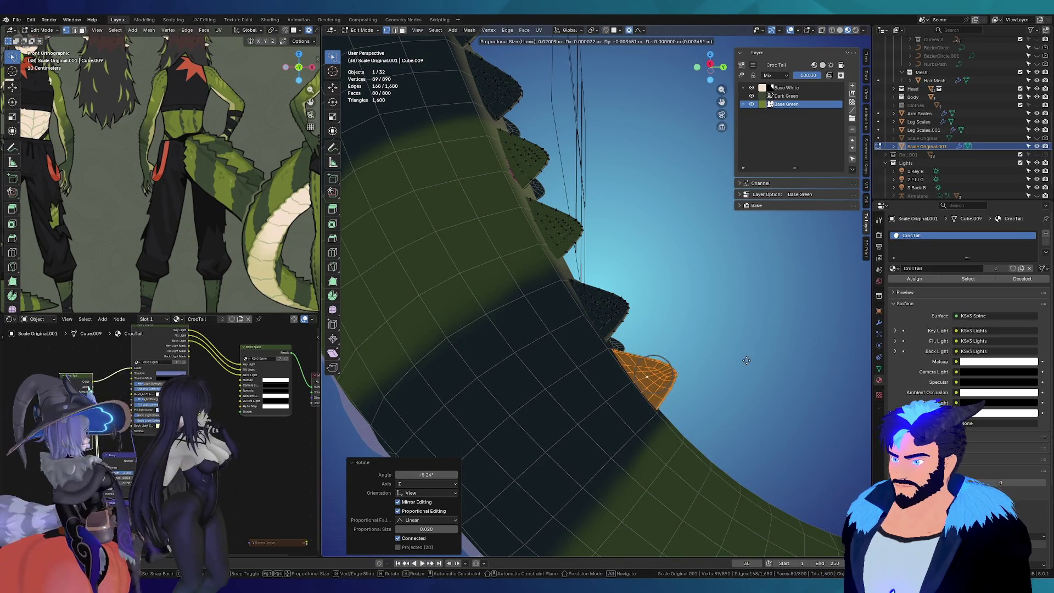
click(742, 360)
Step: Select another ridge scale, duplicate it and place the copy further along the tail
mouse_move(743, 361)
middle_down()
mouse_move(457, 236)
mouse_move(474, 196)
middle_up()
click(475, 196)
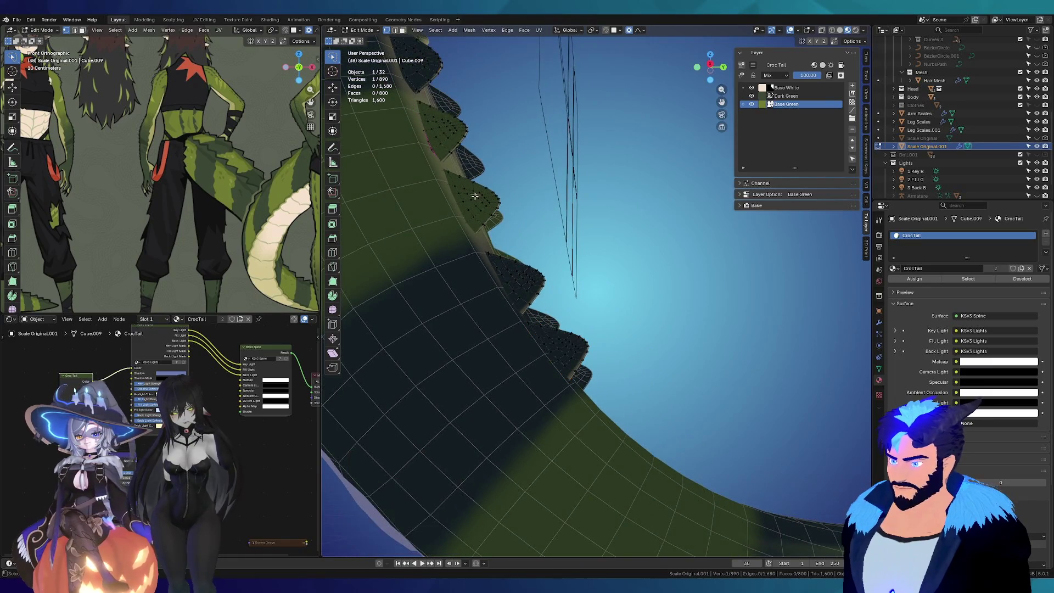
key(l)
key(shift+d)
click(635, 423)
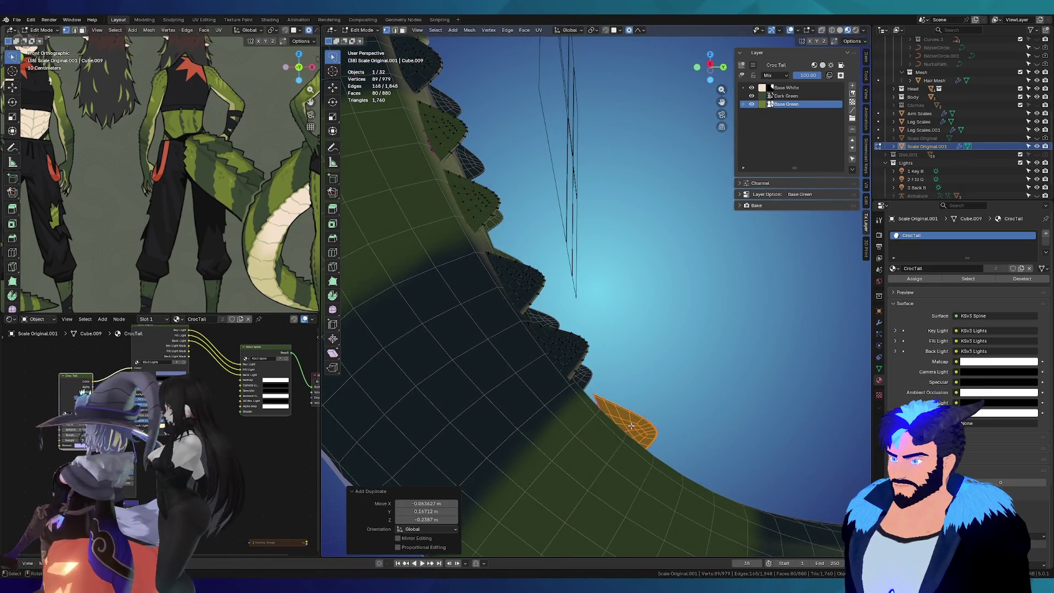
mouse_move(635, 423)
middle_down()
mouse_move(687, 411)
mouse_move(608, 338)
middle_up()
key(g)
click(687, 412)
scroll(608, 338, up, 5)
scroll(608, 338, down, 5)
Step: Tilt the duplicate against the tail surface, shrink it slightly and settle its position
key(r)
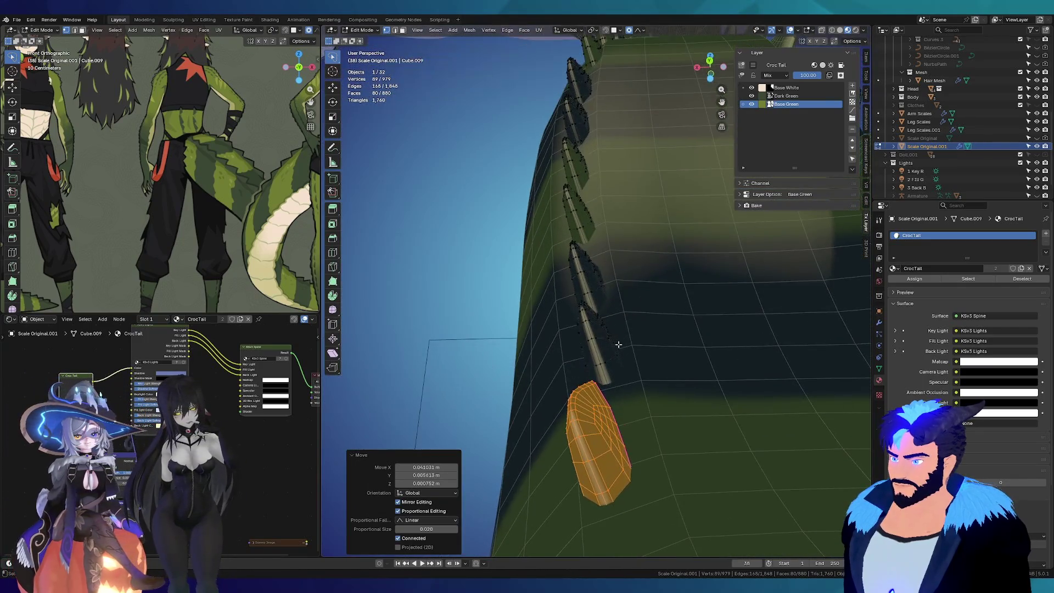
click(635, 429)
key(r)
mouse_move(635, 429)
middle_down()
mouse_move(669, 436)
mouse_move(662, 429)
middle_up()
click(671, 409)
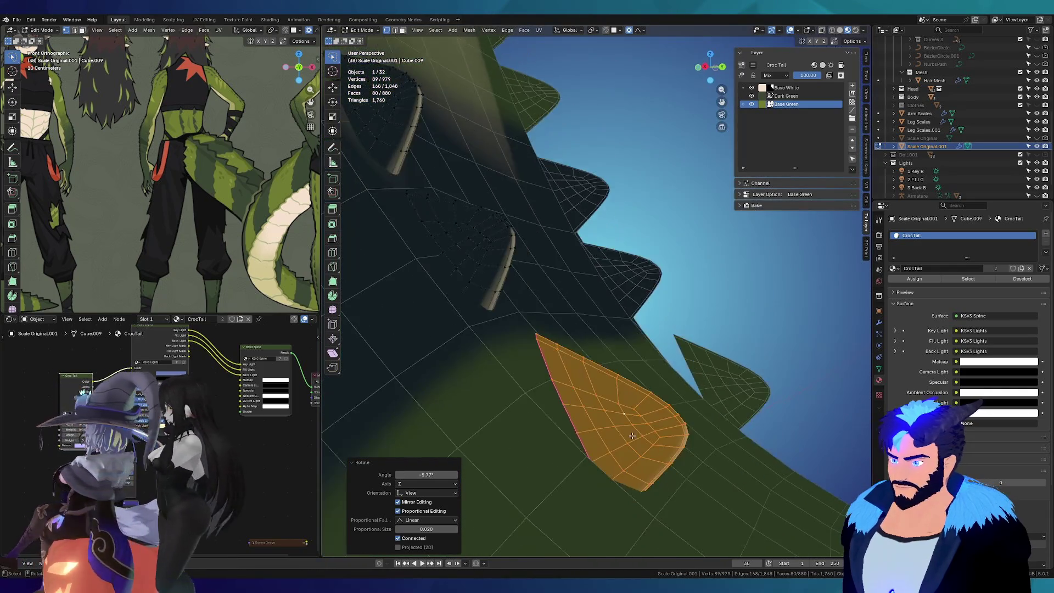
key(g)
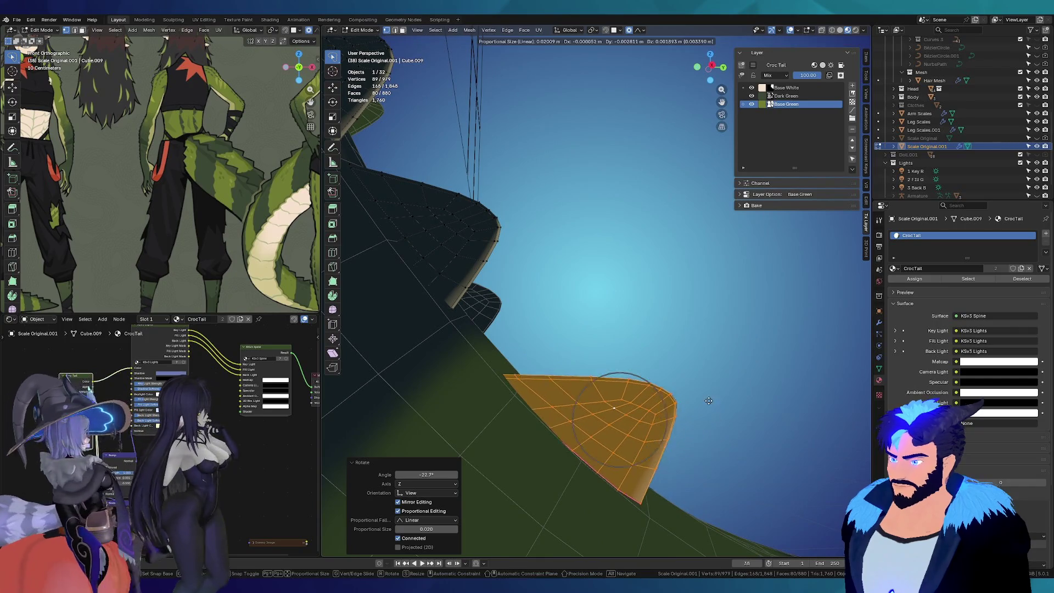
right_click(726, 401)
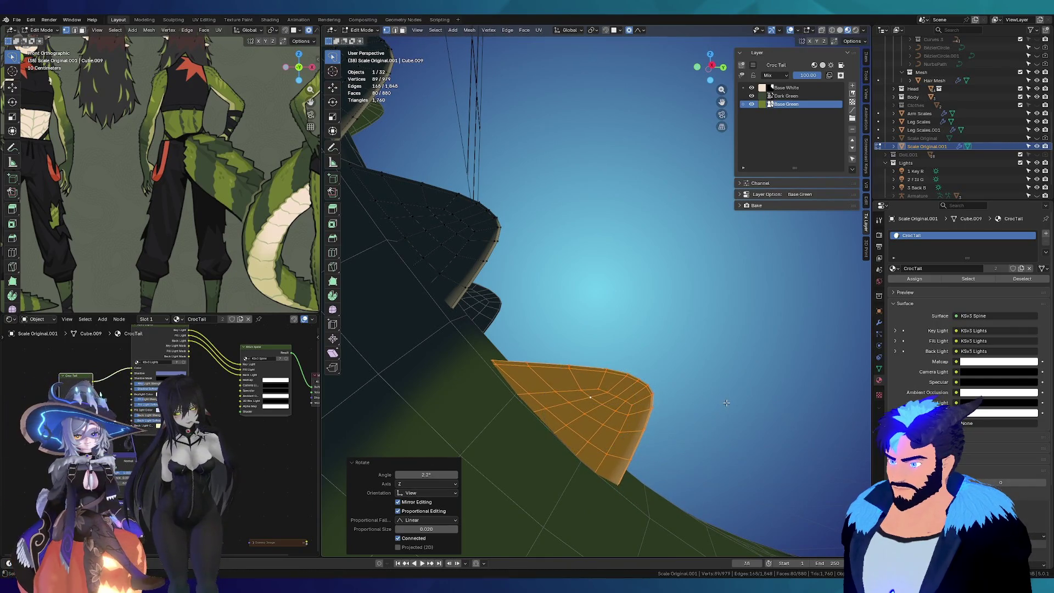
click(723, 403)
middle_drag(724, 402, 485, 413)
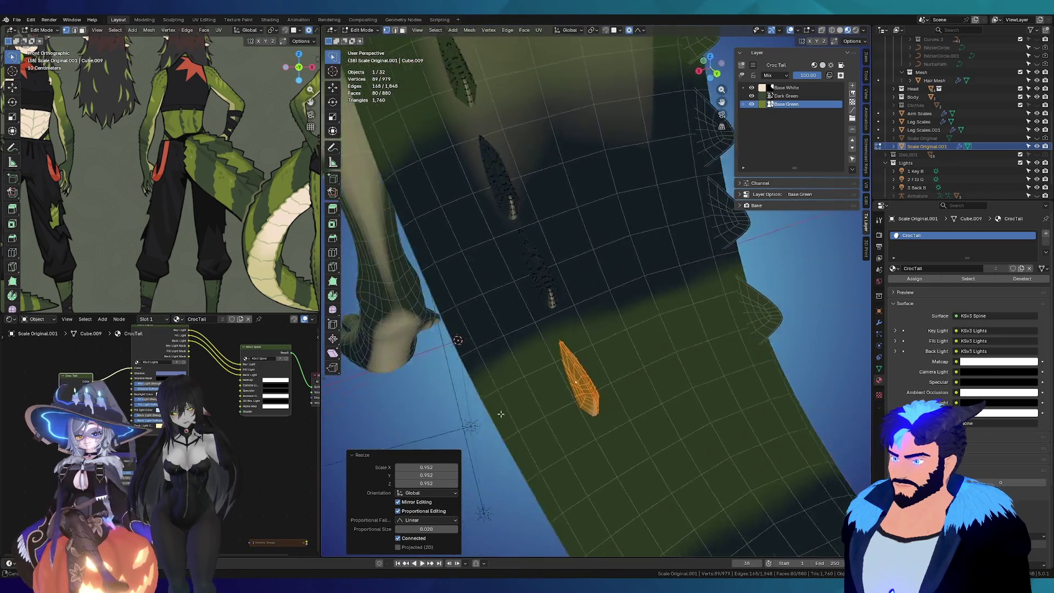
key(g)
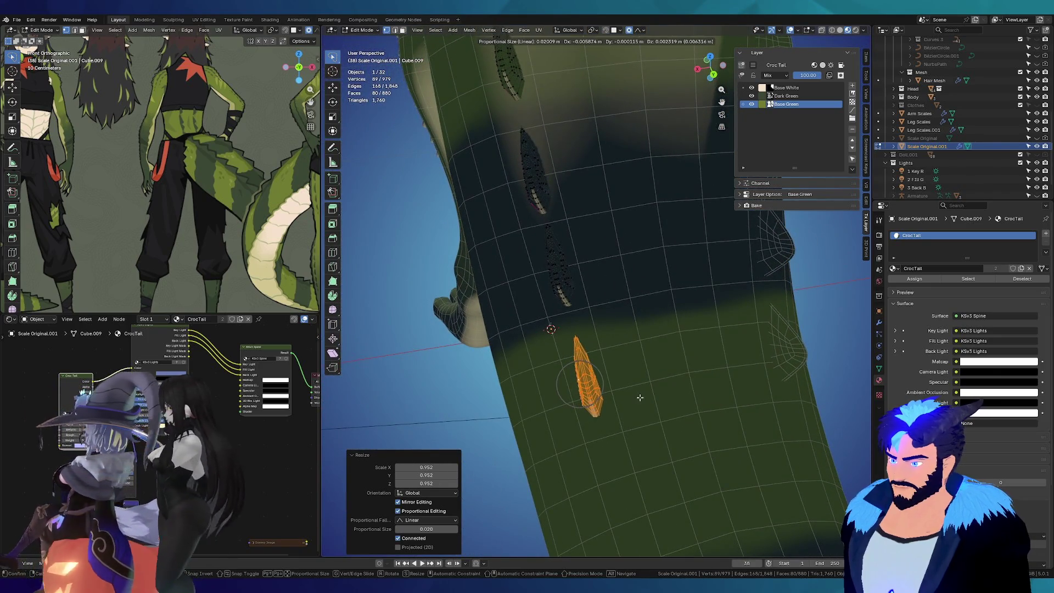
click(640, 398)
Step: Make one more copy of the scale, enlarge it slightly and rotate it onto the ridge
mouse_move(641, 398)
middle_down()
mouse_move(661, 527)
mouse_move(670, 363)
mouse_move(706, 399)
middle_up()
key(g)
click(664, 536)
key(s)
click(717, 393)
key(r)
click(589, 322)
scroll(589, 322, down, 3)
scroll(579, 327, down, 2)
middle_drag(578, 327, 526, 423)
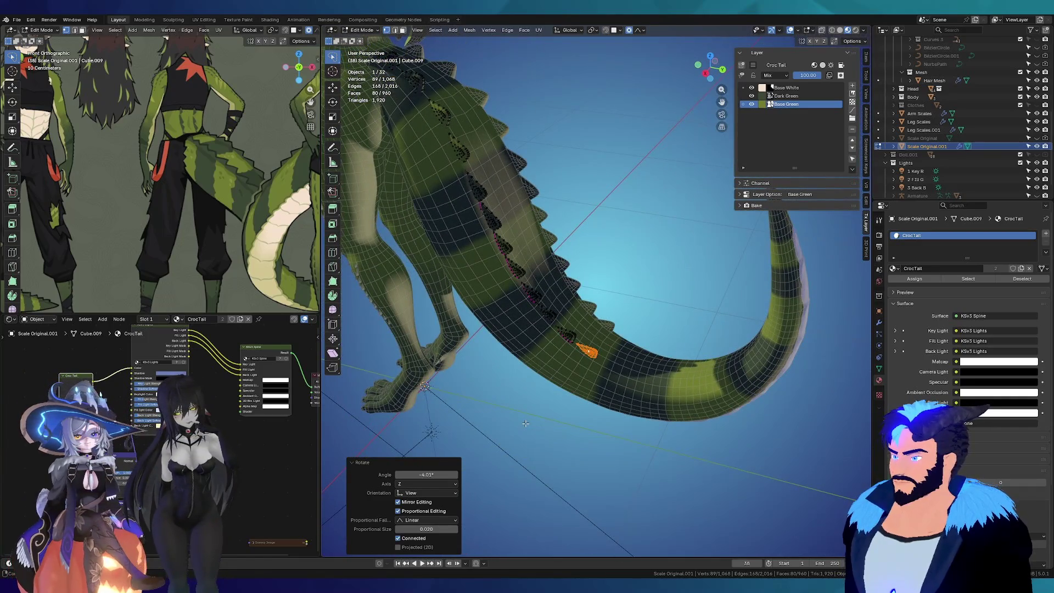
scroll(606, 368, up, 4)
Step: Rotate the orange scale piece, then reselect the upper piece and move it into place
mouse_move(605, 367)
middle_down()
mouse_move(534, 375)
mouse_move(711, 309)
middle_up()
scroll(534, 375, up, 2)
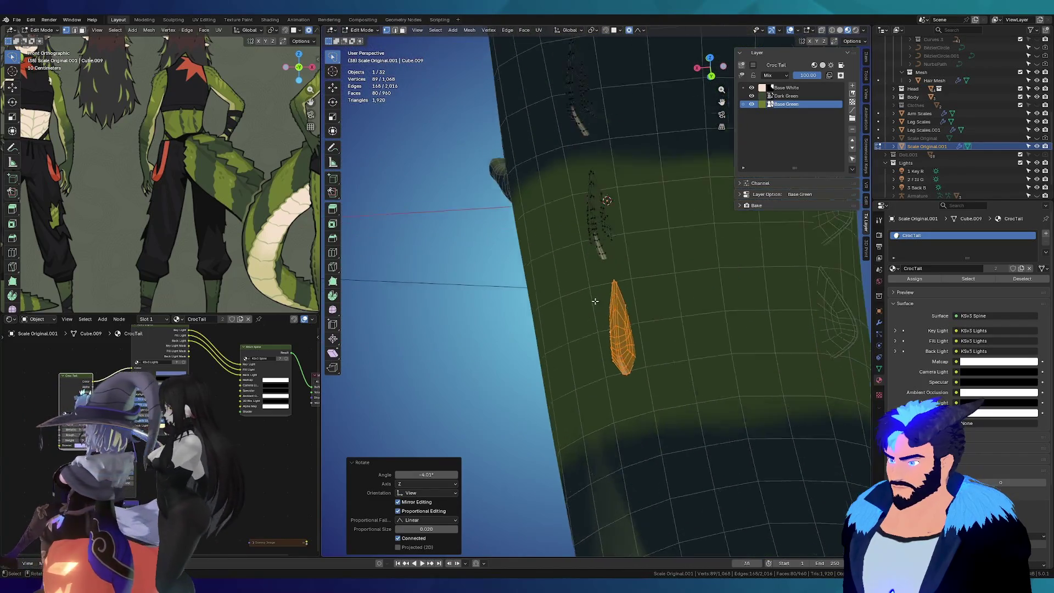
key(r)
click(712, 311)
key(g)
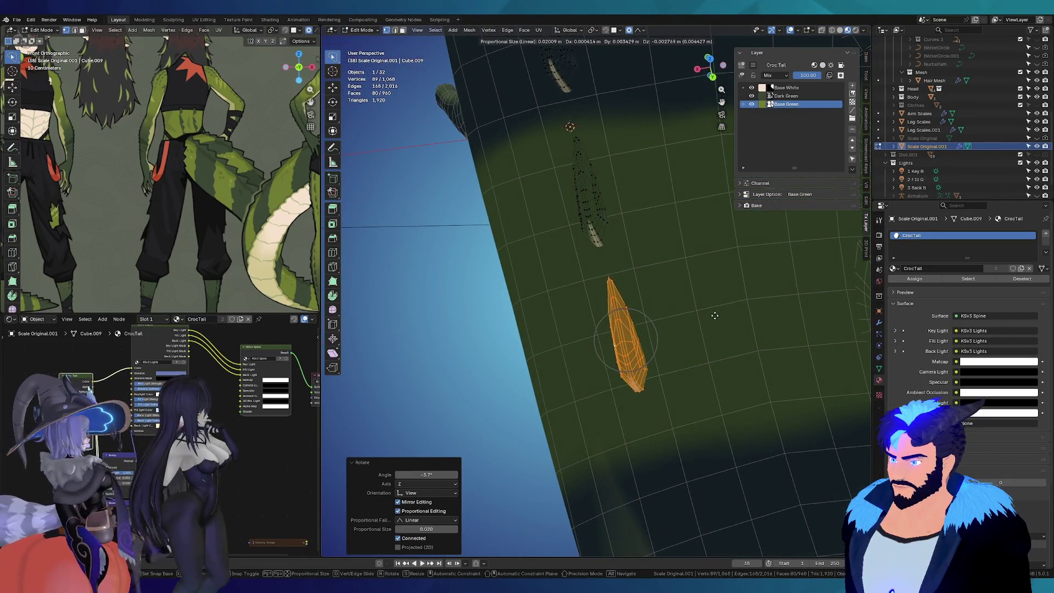
key(Escape)
key(alt+a)
key(l)
mouse_move(592, 199)
middle_down()
mouse_move(611, 209)
mouse_move(527, 214)
middle_up()
key(g)
click(608, 239)
scroll(492, 196, up, 2)
Step: Duplicate a tail spike and rotate and soft-move the copy onto the tail top
click(474, 177)
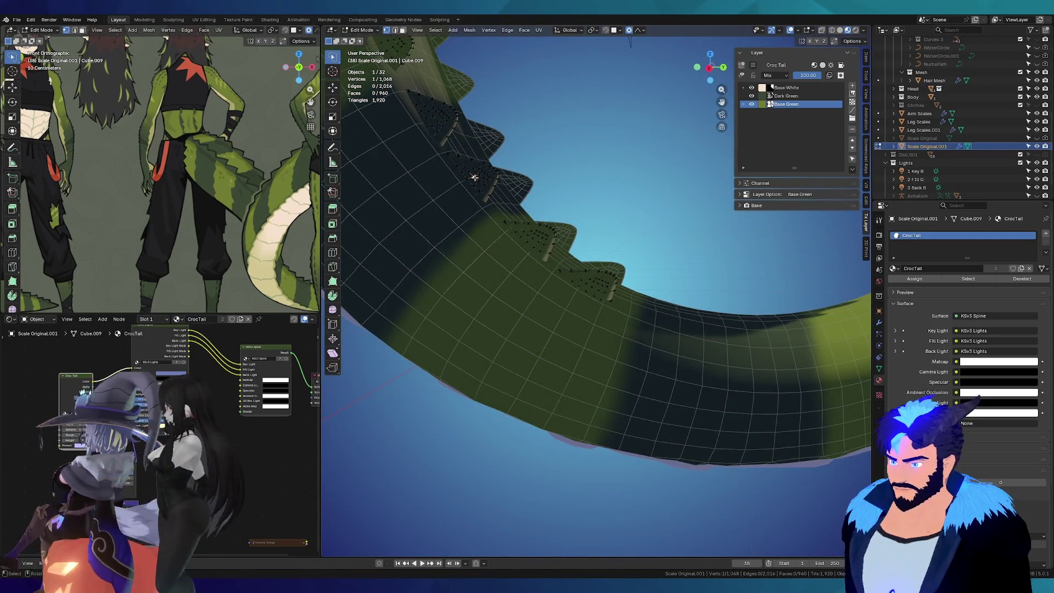
key(l)
scroll(474, 177, down, 2)
key(g)
click(697, 339)
mouse_move(697, 338)
middle_down()
mouse_move(742, 329)
mouse_move(640, 331)
middle_up()
key(r)
click(766, 324)
key(g)
click(665, 332)
Step: Fine-tune the spike copy's rotation and position from another angle
middle_drag(701, 306, 758, 368)
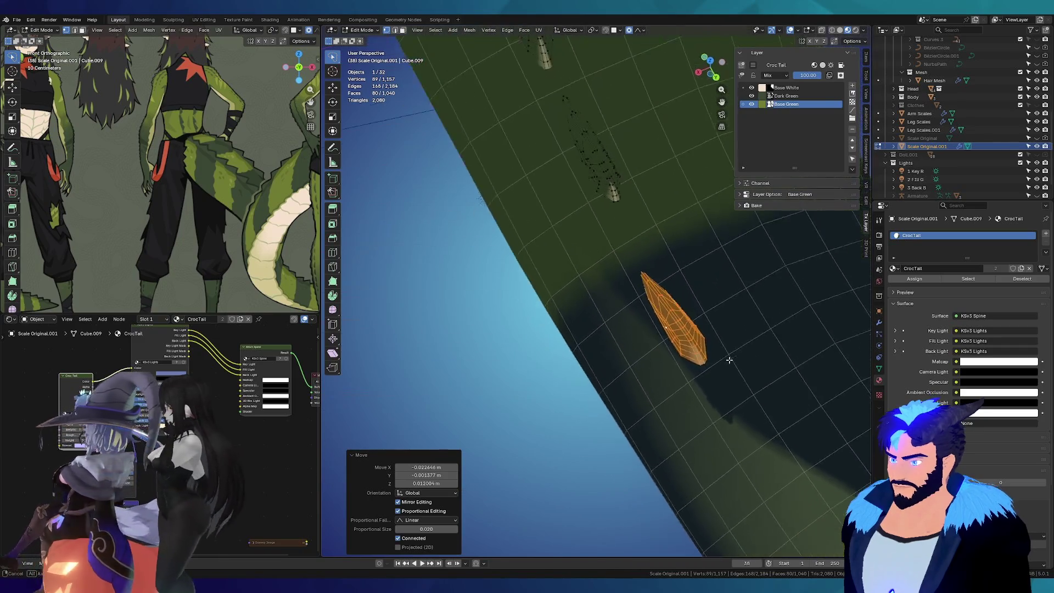
key(r)
click(761, 369)
key(g)
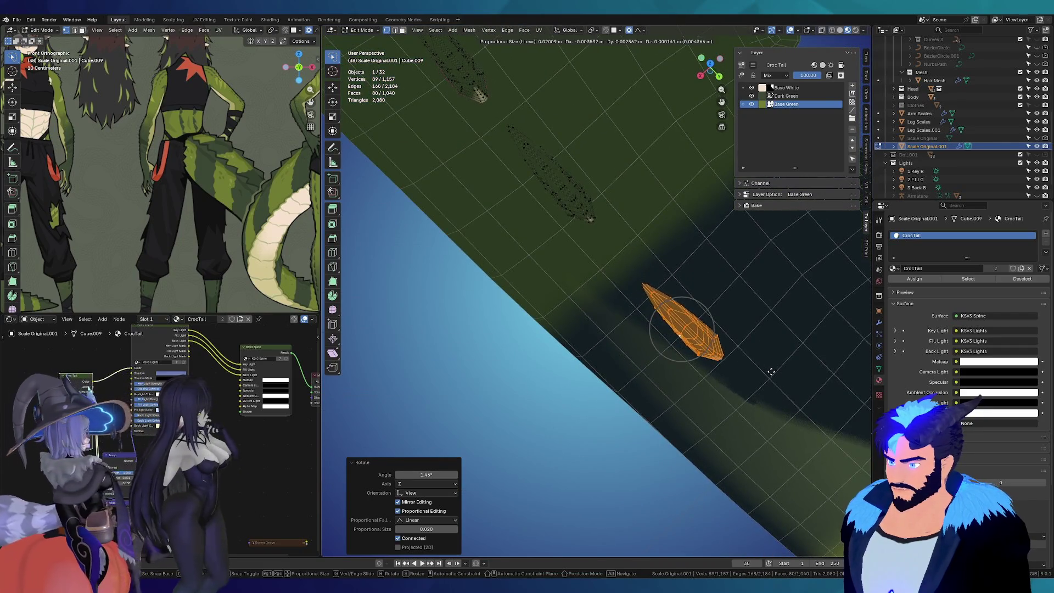
click(774, 375)
mouse_move(774, 375)
middle_down()
mouse_move(683, 305)
mouse_move(770, 287)
middle_up()
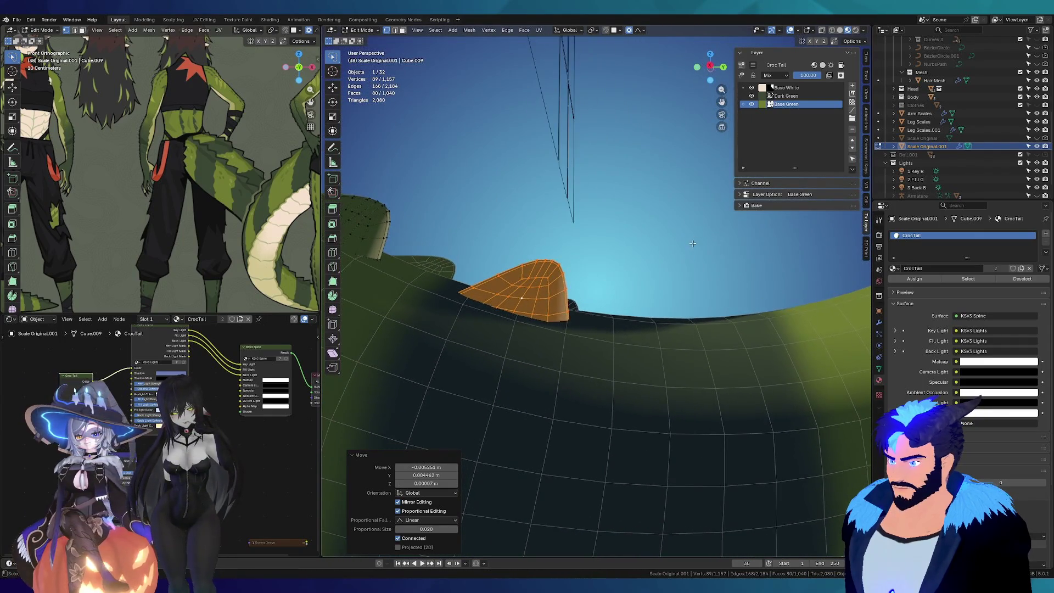
Step: Settle the spike, duplicate it and rotate and move the copy along the tail
key(g)
click(816, 284)
key(shift+d)
key(r)
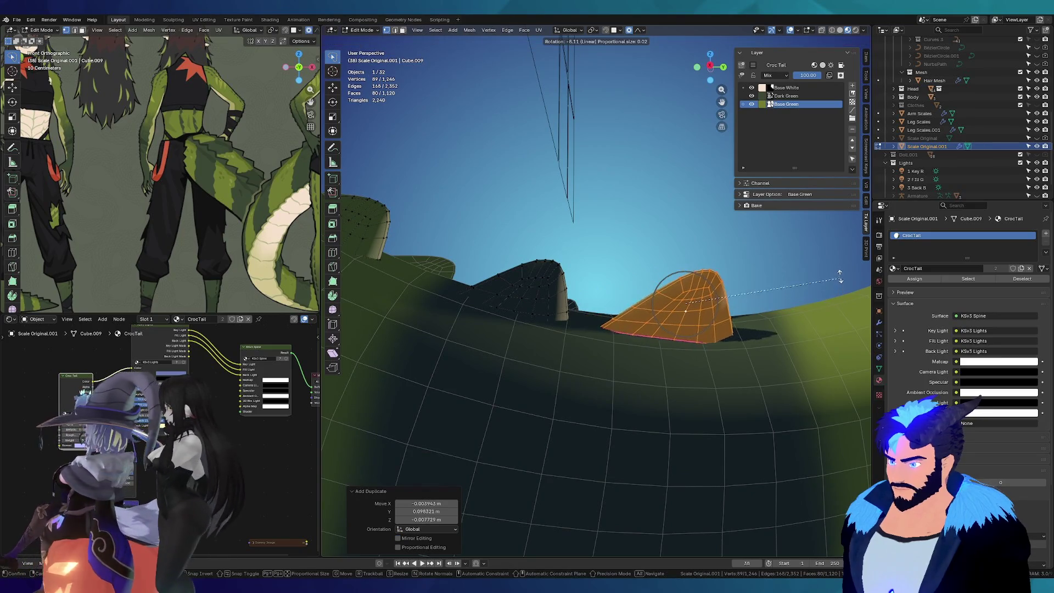
click(841, 268)
key(g)
click(742, 330)
mouse_move(742, 330)
middle_down()
mouse_move(697, 370)
mouse_move(658, 329)
mouse_move(624, 253)
mouse_move(623, 306)
middle_up()
scroll(659, 330, down, 3)
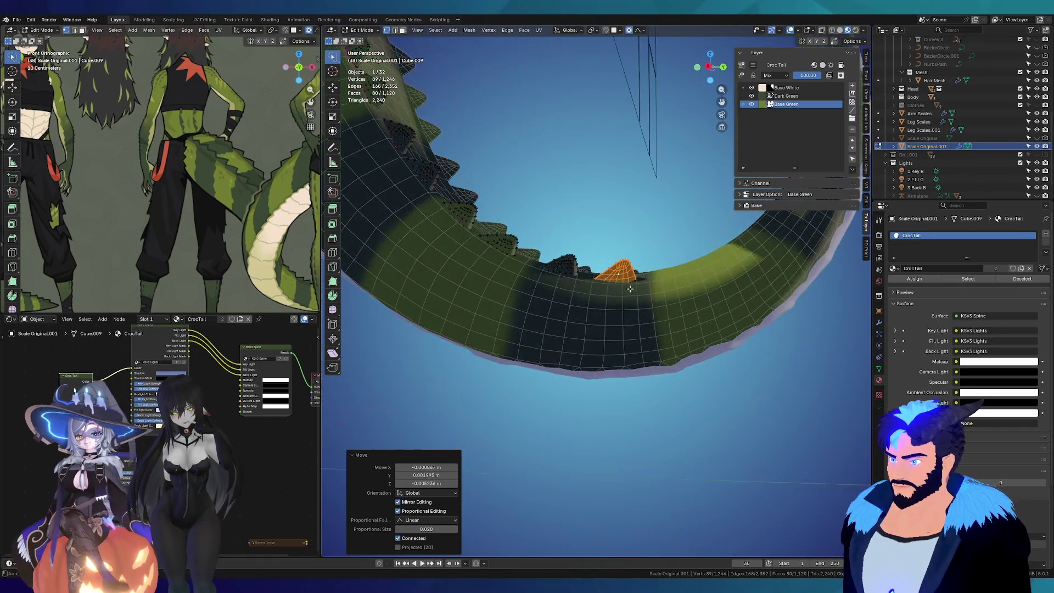
scroll(623, 306, up, 2)
Step: Duplicate a different spike further along the tail, rotate it and nudge it into place
click(503, 242)
key(l)
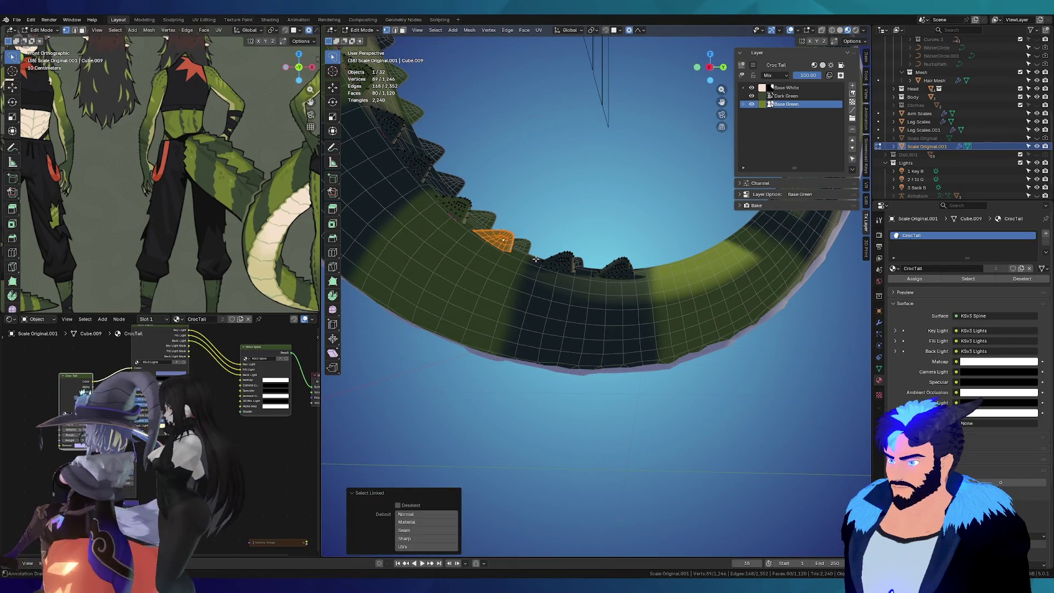
key(shift+d)
click(696, 259)
key(r)
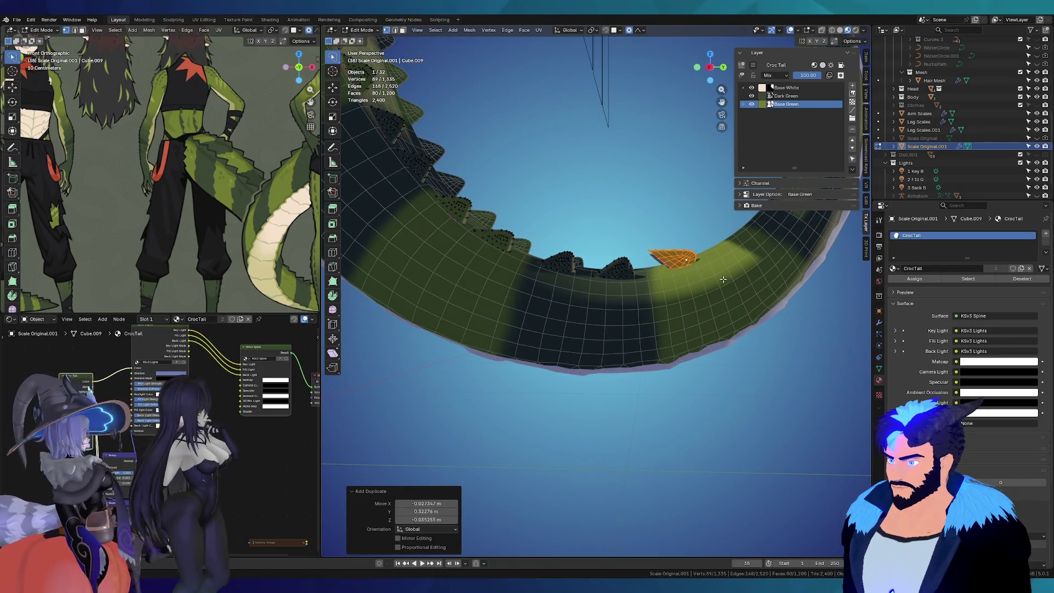
click(719, 233)
mouse_move(719, 233)
middle_down()
mouse_move(692, 305)
mouse_move(651, 272)
mouse_move(698, 240)
mouse_move(634, 288)
mouse_move(587, 235)
middle_up()
key(g)
click(692, 305)
key(g)
click(655, 272)
key(g)
click(634, 288)
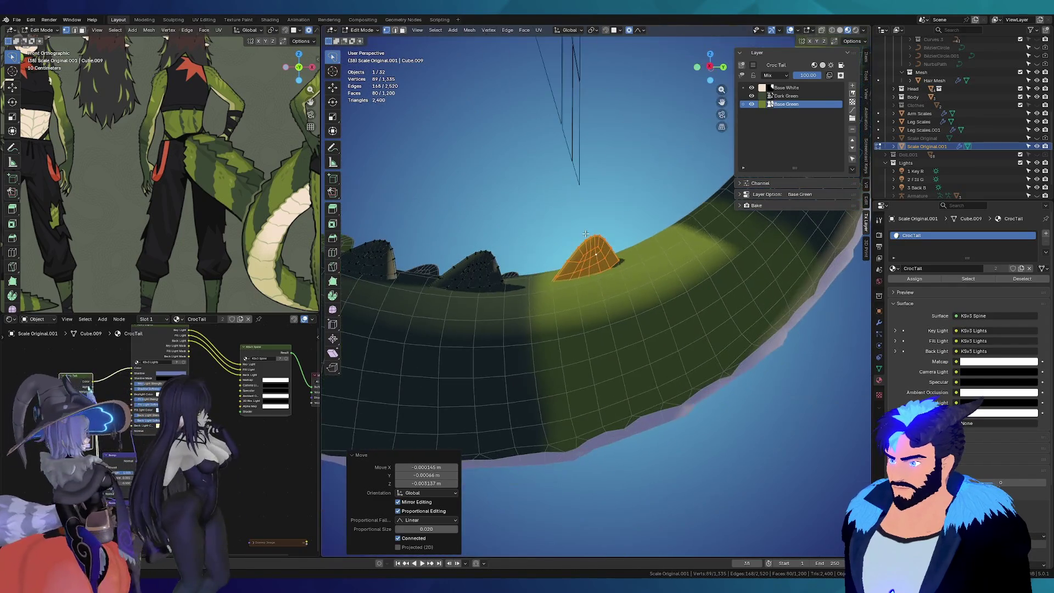
Step: Add another spike copy further up the tail, angled and moved to follow the ridge
key(shift+d)
click(684, 216)
key(r)
click(777, 206)
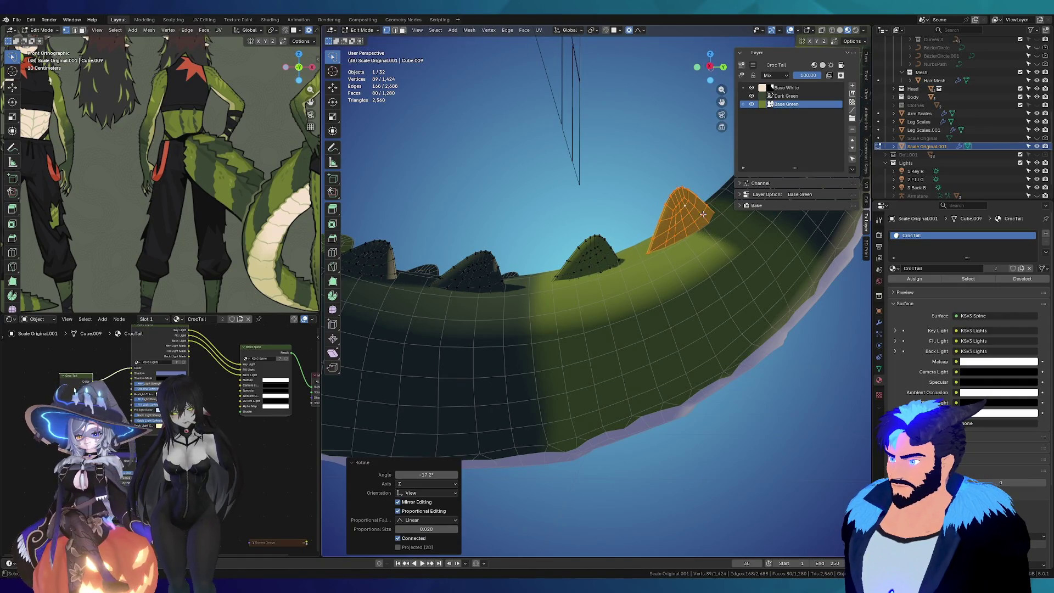
key(g)
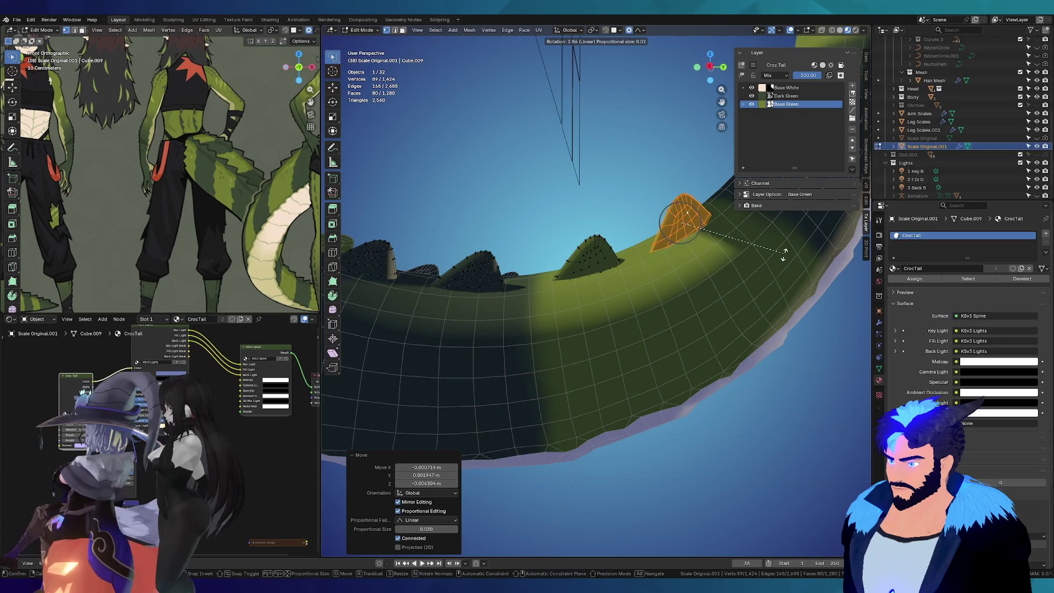
click(784, 252)
mouse_move(784, 252)
middle_down()
mouse_move(779, 285)
mouse_move(736, 305)
mouse_move(558, 338)
mouse_move(634, 394)
middle_up()
key(g)
click(735, 304)
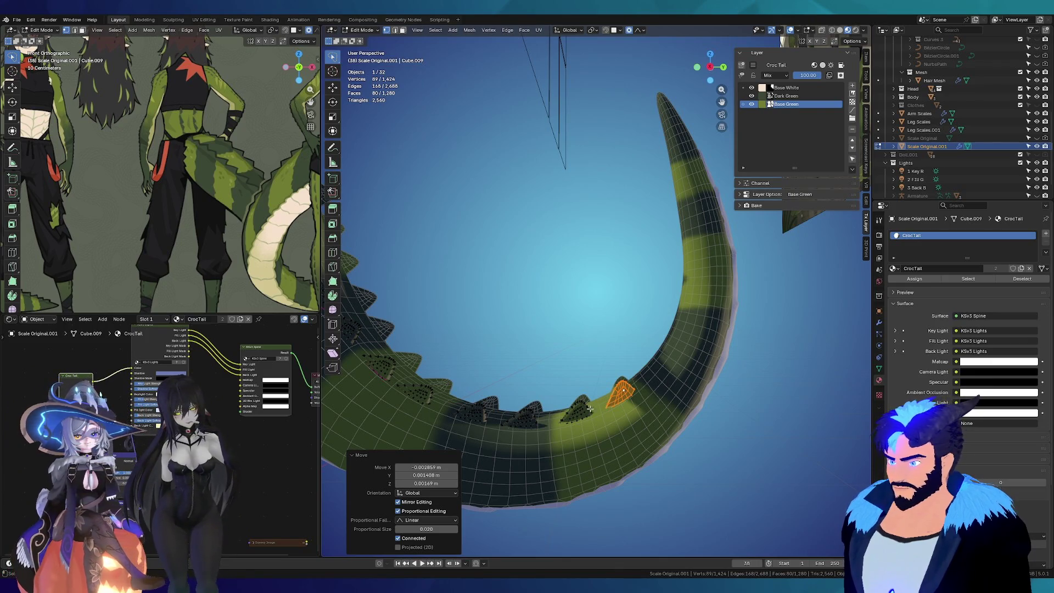
Step: Duplicate a spike piece and rotate and nudge the copy onto the tail's curve
key(alt+a)
key(l)
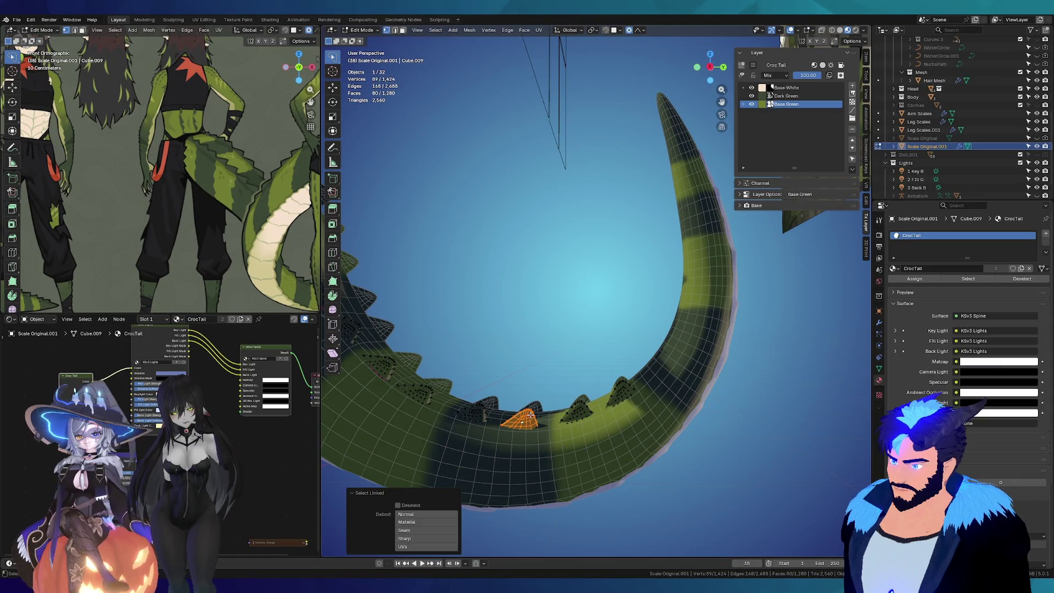
key(g)
scroll(664, 361, up, 3)
key(r)
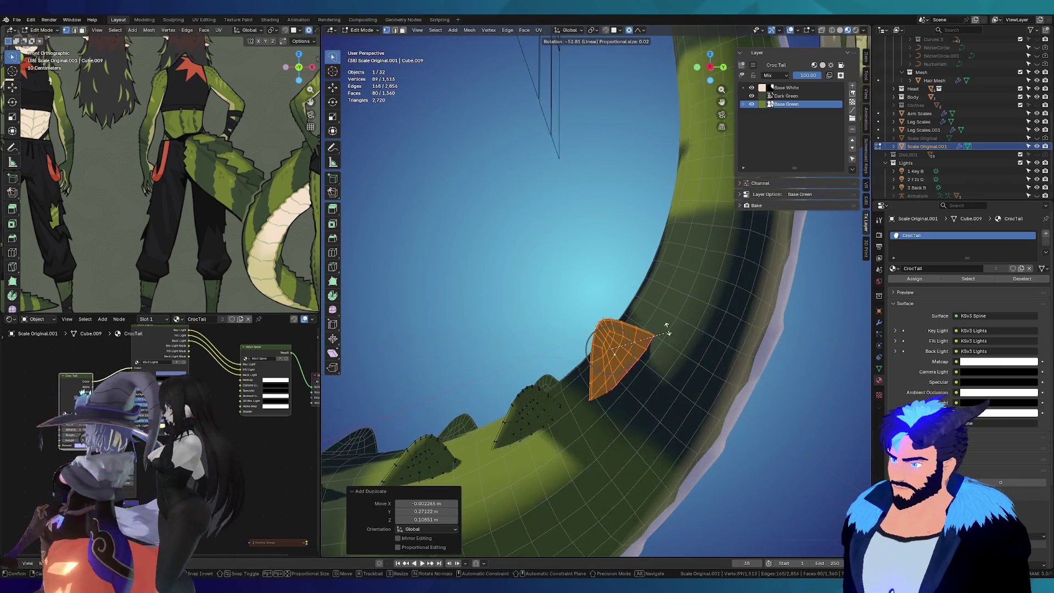
click(668, 337)
mouse_move(650, 320)
middle_down()
mouse_move(710, 406)
mouse_move(678, 291)
mouse_move(602, 319)
middle_up()
key(g)
click(666, 354)
key(g)
click(696, 394)
Step: Reposition and re-angle the scale piece from several views until it matches the tail
key(g)
click(602, 319)
key(r)
click(696, 298)
mouse_move(696, 298)
middle_down()
mouse_move(739, 366)
mouse_move(733, 346)
mouse_move(622, 299)
mouse_move(615, 355)
middle_up()
key(r)
key(g)
click(732, 344)
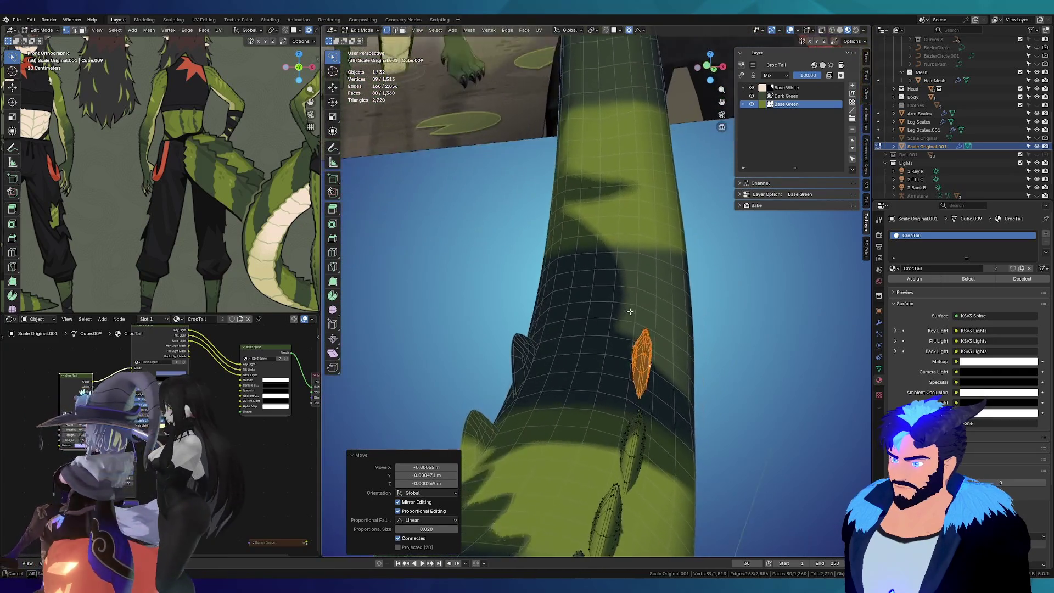
key(g)
click(604, 387)
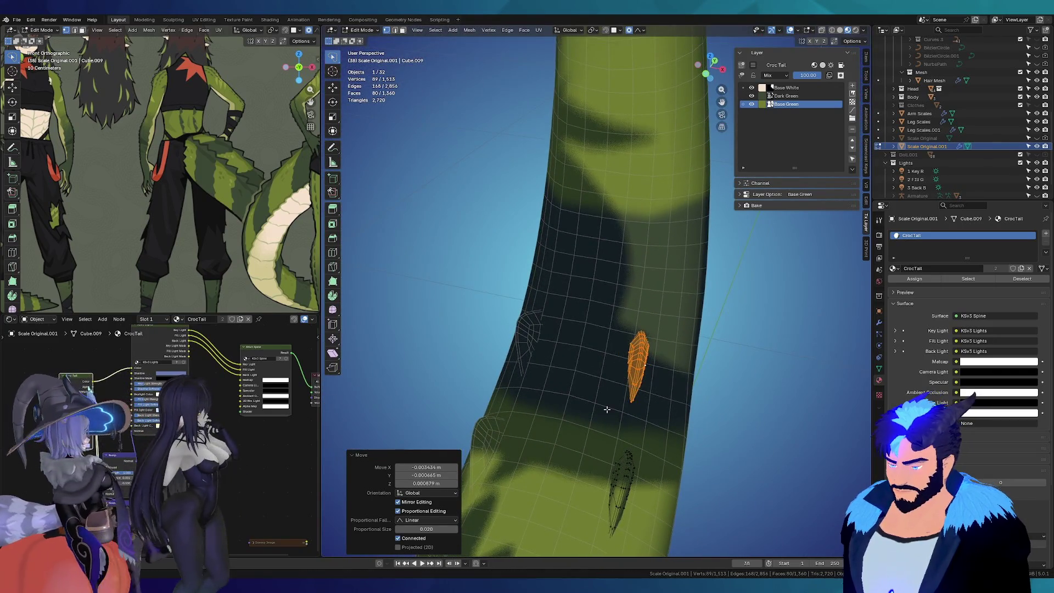
Step: Move a small side scale into line, then select another scale piece and duplicate it
click(627, 490)
key(ctrl+l)
mouse_move(627, 490)
middle_down()
mouse_move(608, 480)
mouse_move(658, 303)
middle_up()
key(g)
click(605, 476)
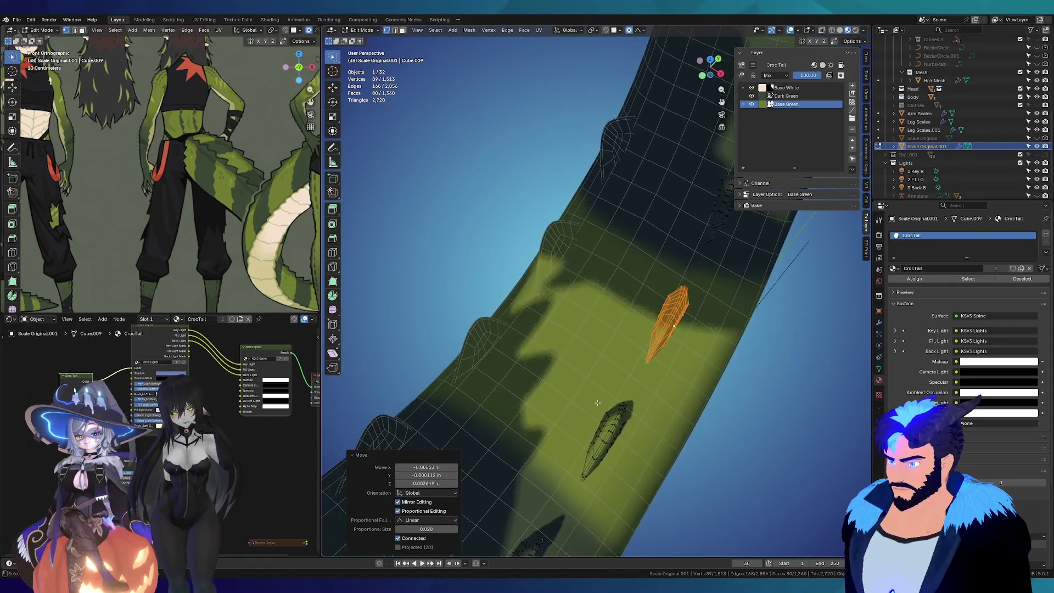
click(687, 261)
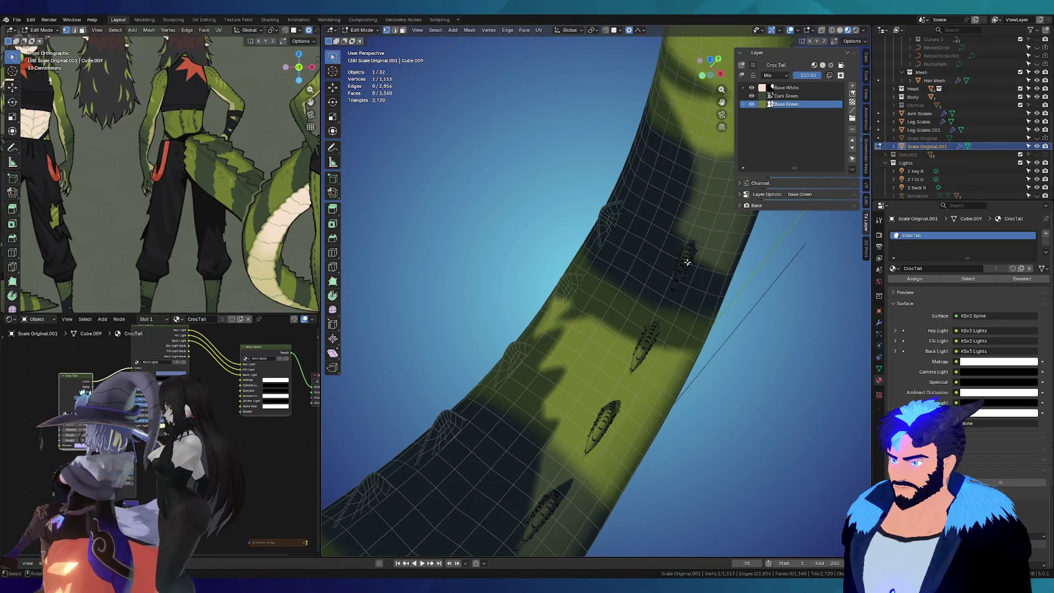
key(ctrl+l)
mouse_move(687, 262)
middle_down()
mouse_move(599, 272)
mouse_move(675, 280)
middle_up()
key(shift+d)
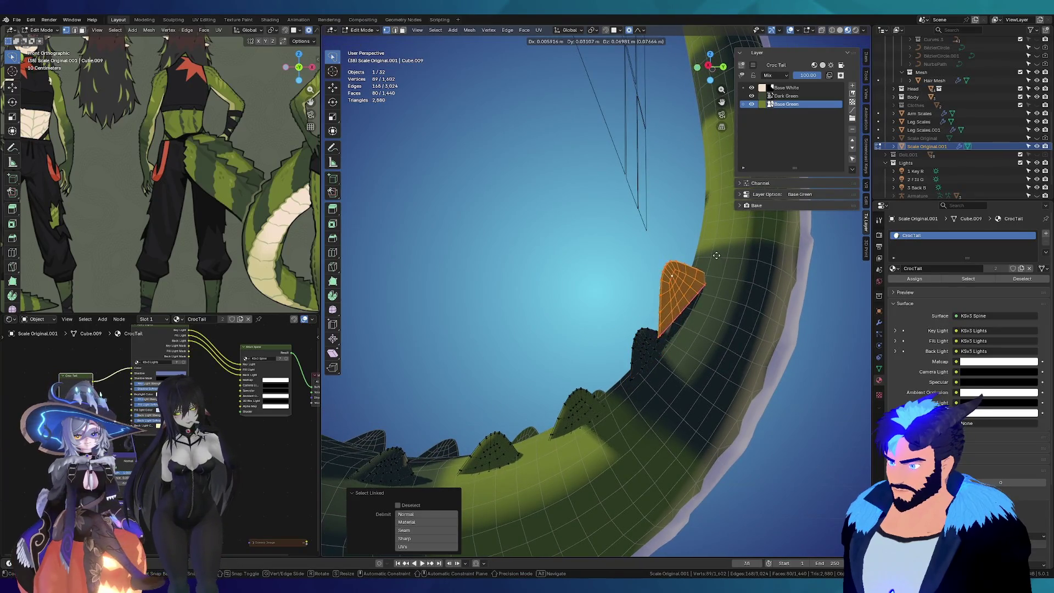
Step: Settle the duplicated fin on the tail with a rotation and a few position tweaks
click(717, 257)
key(r)
click(766, 227)
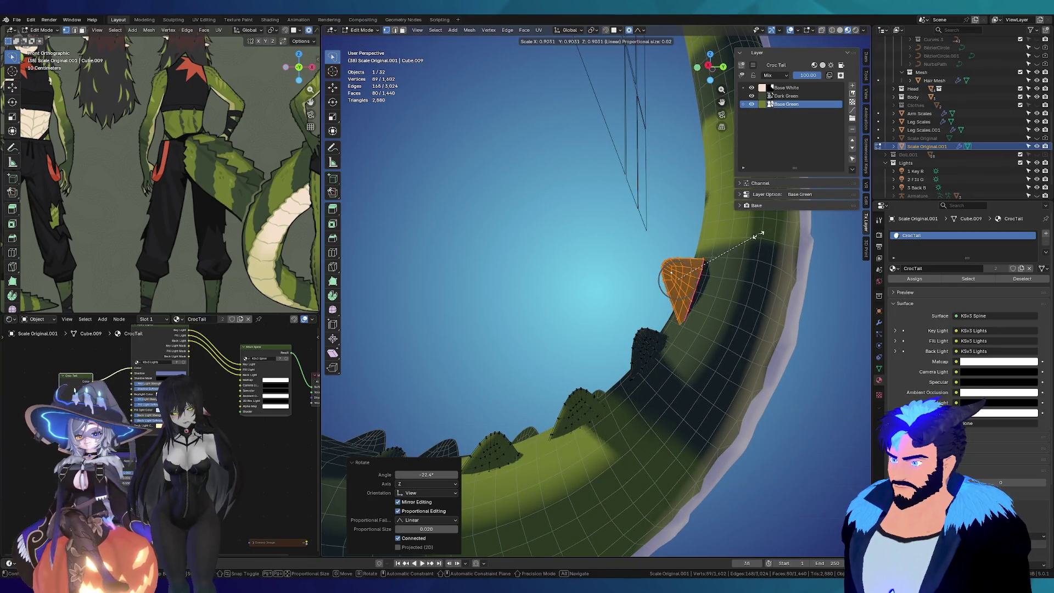
key(g)
click(770, 247)
mouse_move(770, 247)
middle_down()
mouse_move(747, 330)
mouse_move(590, 260)
mouse_move(747, 277)
mouse_move(600, 297)
mouse_move(593, 332)
mouse_move(532, 349)
mouse_move(564, 283)
mouse_move(576, 325)
mouse_move(610, 342)
mouse_move(560, 369)
mouse_move(578, 393)
mouse_move(602, 378)
middle_up()
key(g)
click(743, 331)
key(g)
click(590, 260)
scroll(563, 283, down, 3)
scroll(564, 283, down, 3)
scroll(564, 283, down, 3)
scroll(564, 318, up, 5)
scroll(589, 331, up, 3)
Step: Duplicate another scale patch, rotate it and set it further along the tail
click(553, 357)
key(l)
key(shift+d)
click(651, 350)
key(r)
click(650, 254)
mouse_move(650, 253)
middle_down()
mouse_move(716, 325)
mouse_move(706, 371)
middle_up()
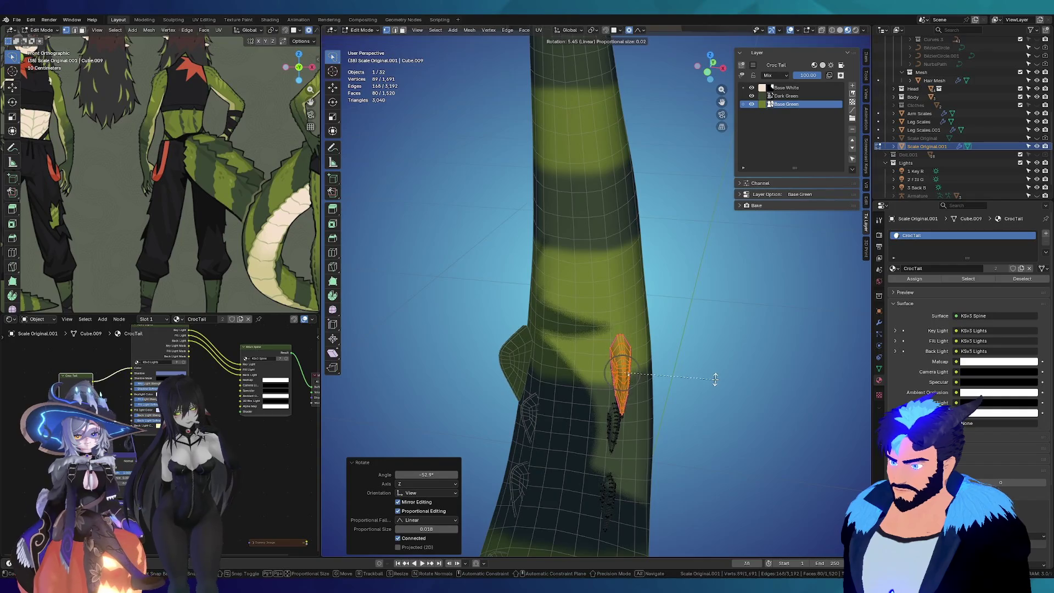
key(g)
click(591, 344)
scroll(591, 344, up, 4)
mouse_move(592, 345)
middle_down()
mouse_move(547, 330)
mouse_move(643, 313)
mouse_move(697, 277)
middle_up()
key(g)
click(576, 334)
Step: Shrink that patch to about three-quarters size and reposition it
key(s)
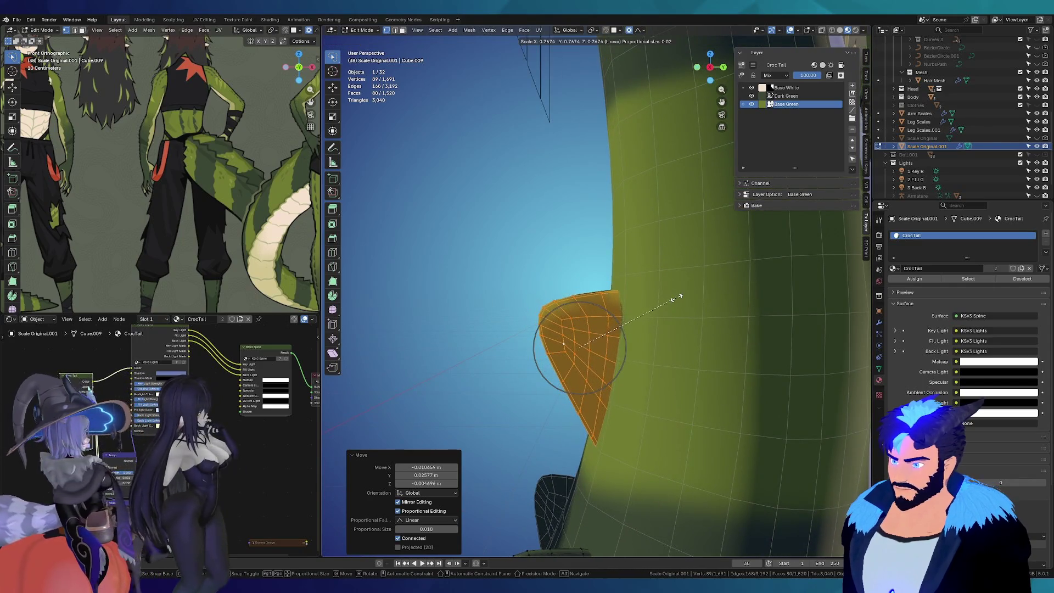
click(675, 299)
key(g)
mouse_move(680, 313)
middle_down()
mouse_move(733, 377)
mouse_move(601, 328)
middle_up()
click(733, 378)
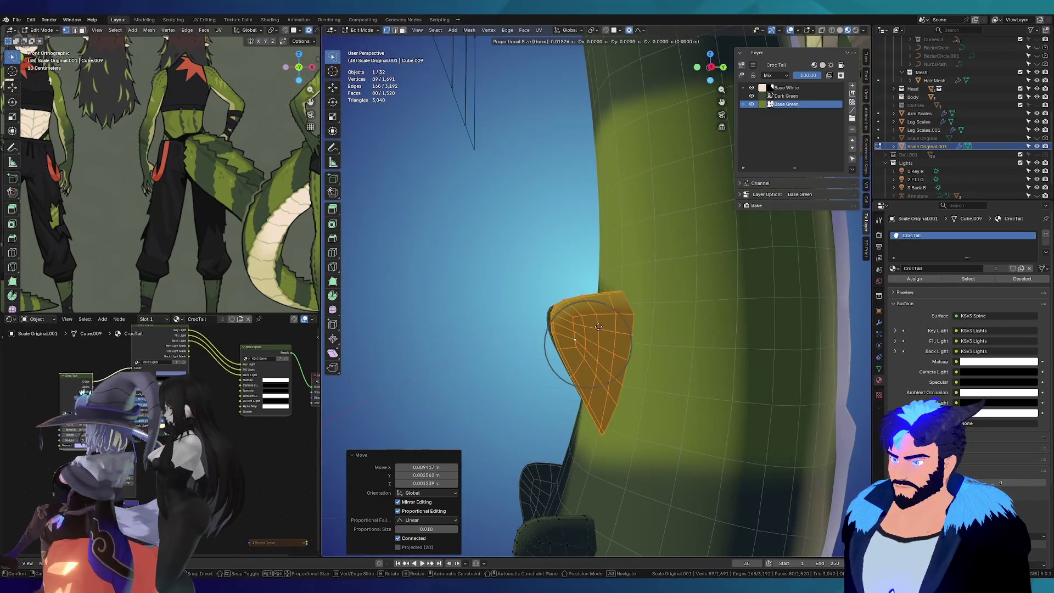
Step: Duplicate the patch again and fit the copy above the original with two rotations and a move
key(shift+d)
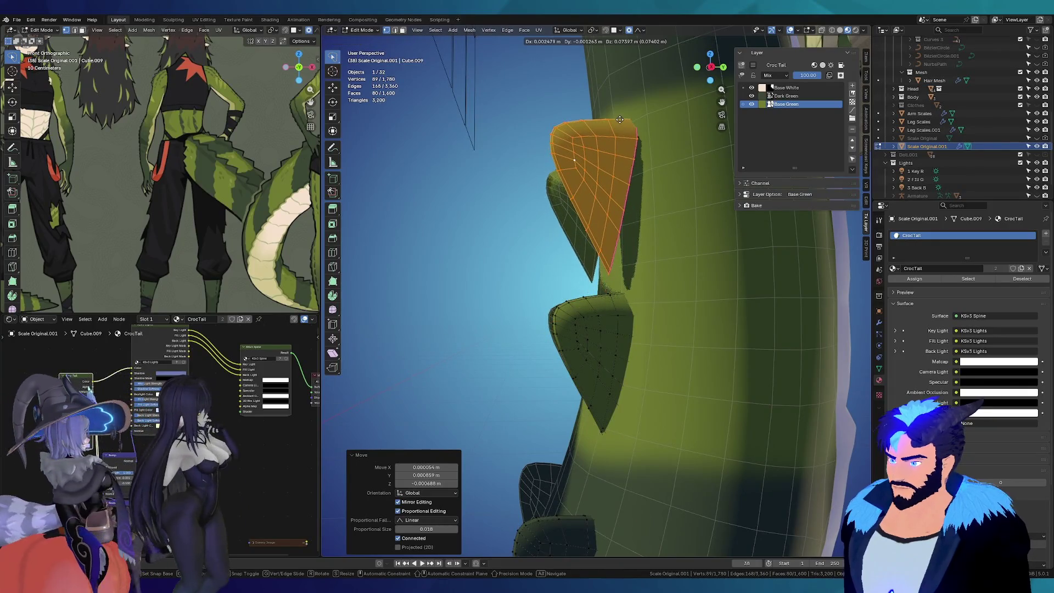
click(628, 148)
middle_drag(627, 149, 491, 246)
key(r)
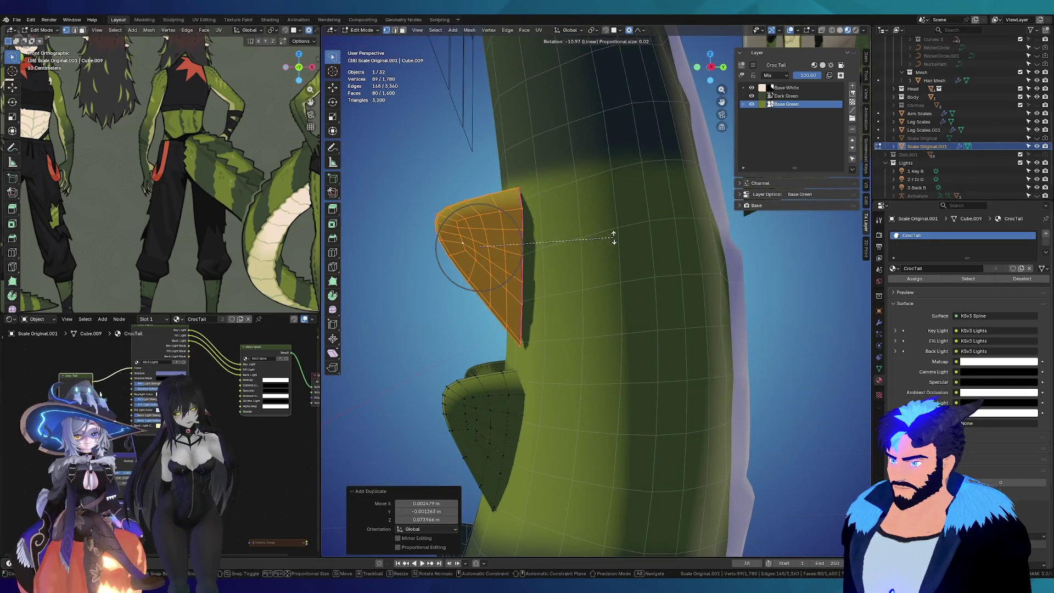
click(614, 235)
middle_drag(614, 234, 659, 206)
key(r)
click(655, 212)
key(g)
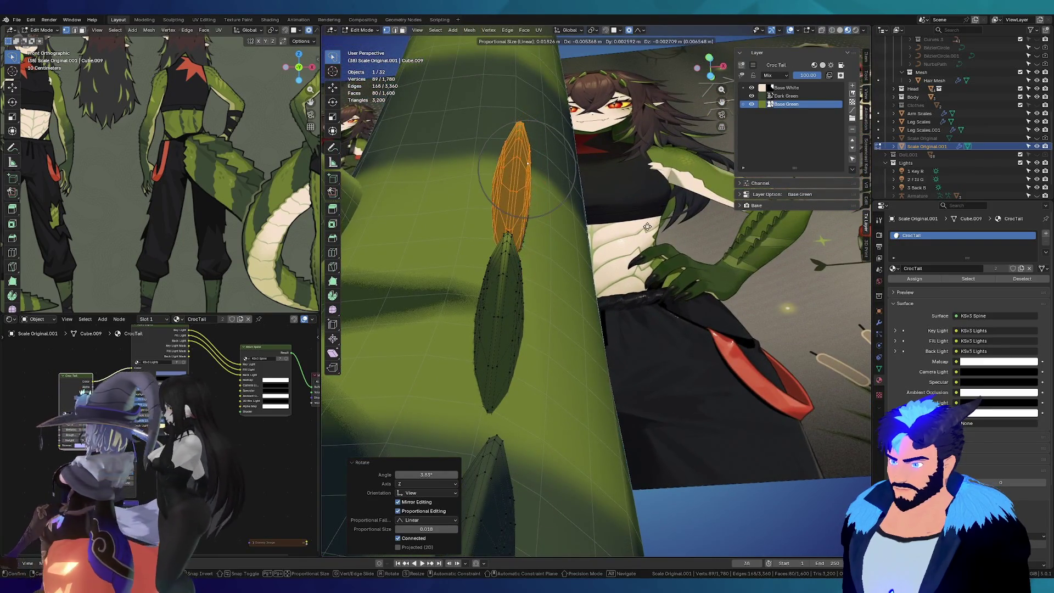
click(647, 228)
mouse_move(648, 228)
middle_down()
mouse_move(466, 263)
mouse_move(644, 339)
mouse_move(577, 323)
middle_up()
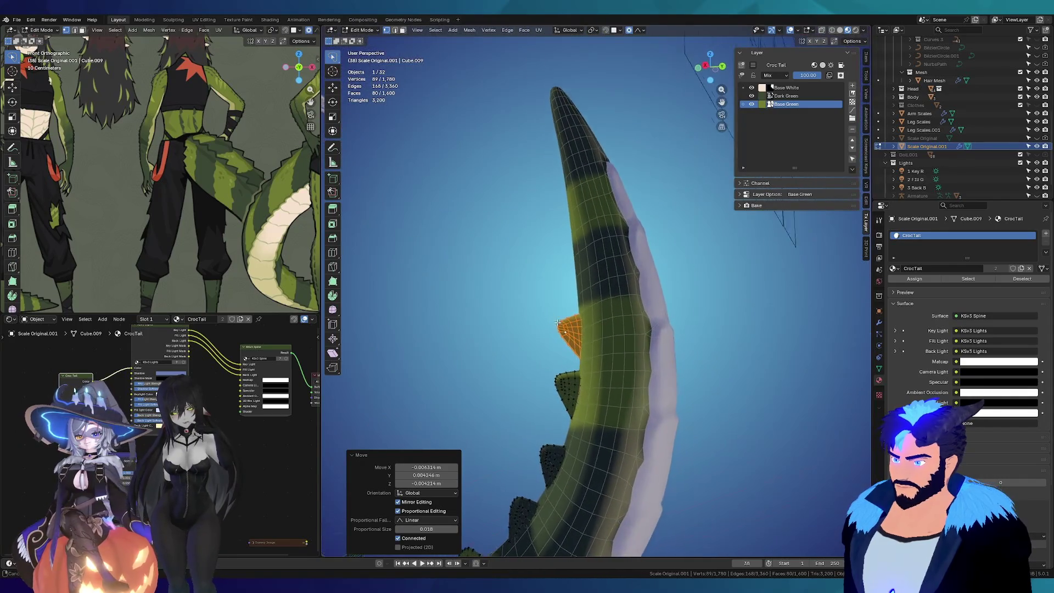
middle_drag(578, 323, 605, 399)
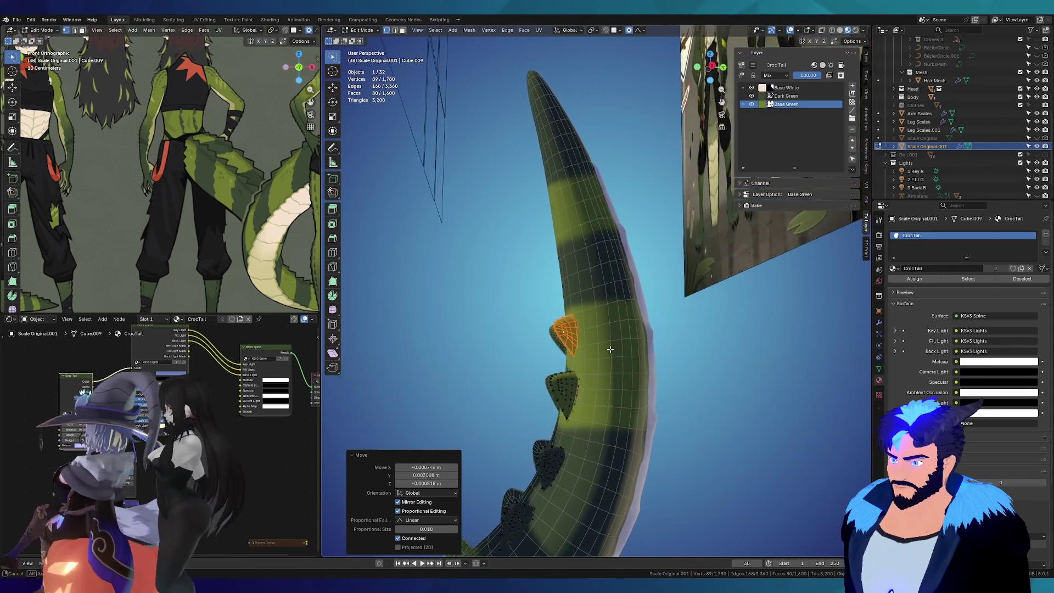
Step: Clear the selection, pick a whole fin spike with L and duplicate it with Shift+D
key(alt+a)
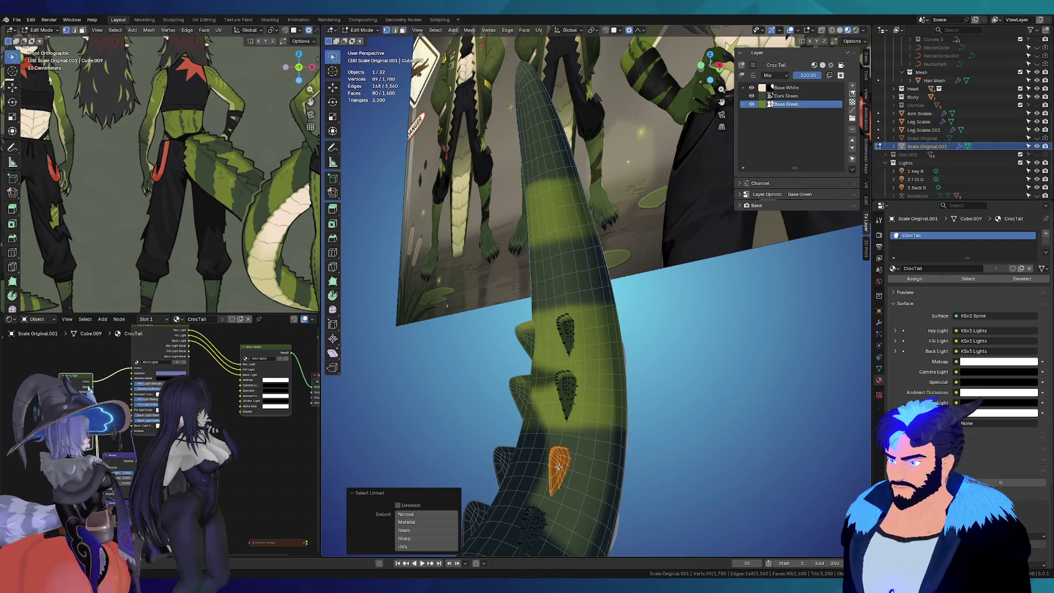
key(l)
middle_drag(559, 467, 520, 465)
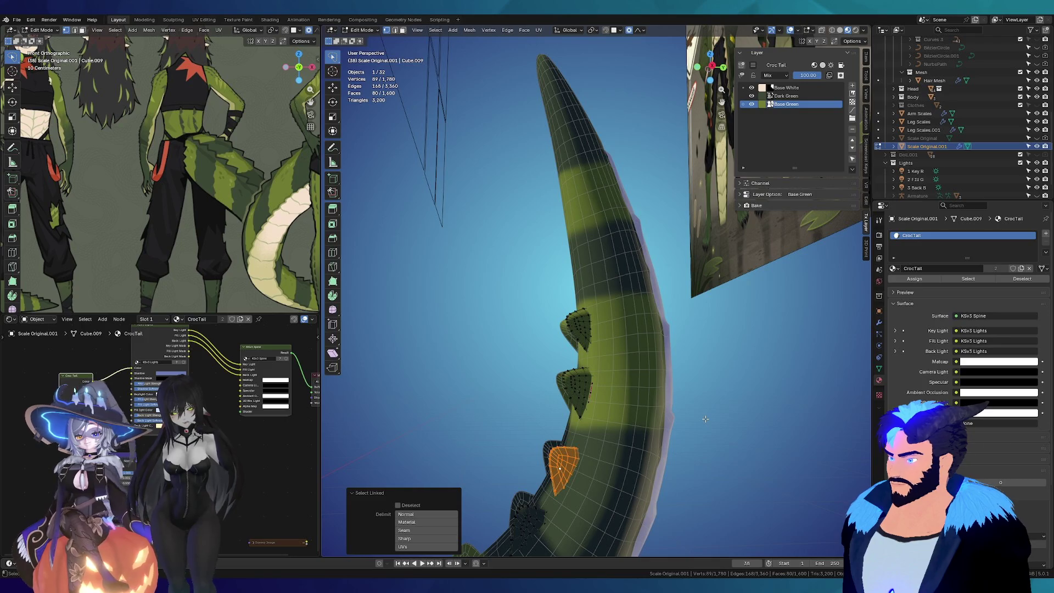
middle_drag(606, 447, 626, 330)
key(shift+d)
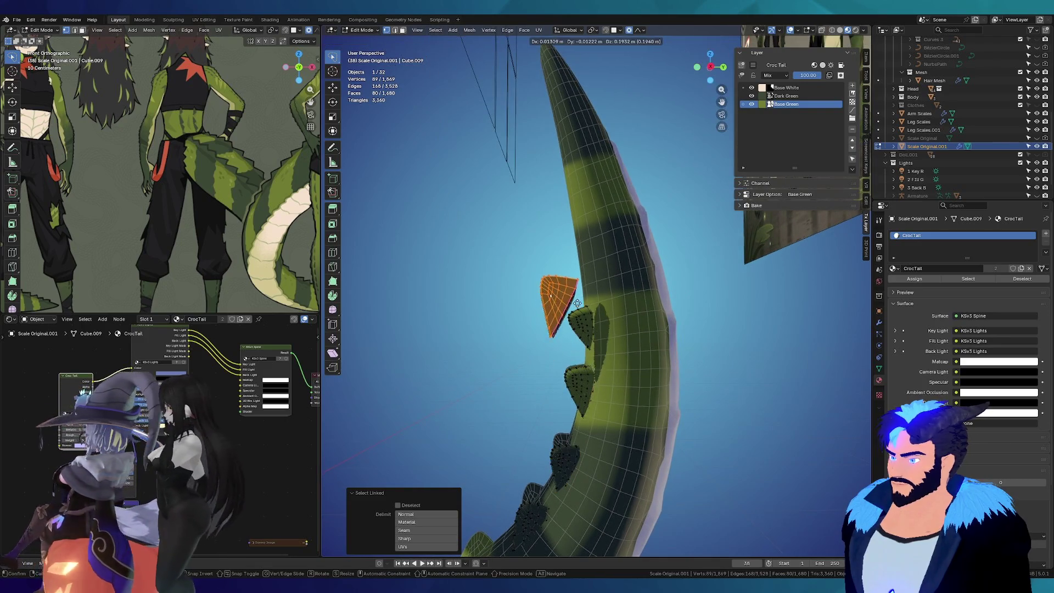
Step: Place the copied fin, rotate and shrink it, then slide it along the X axis
click(630, 288)
scroll(633, 286, up, 2)
key(r)
click(638, 239)
key(s)
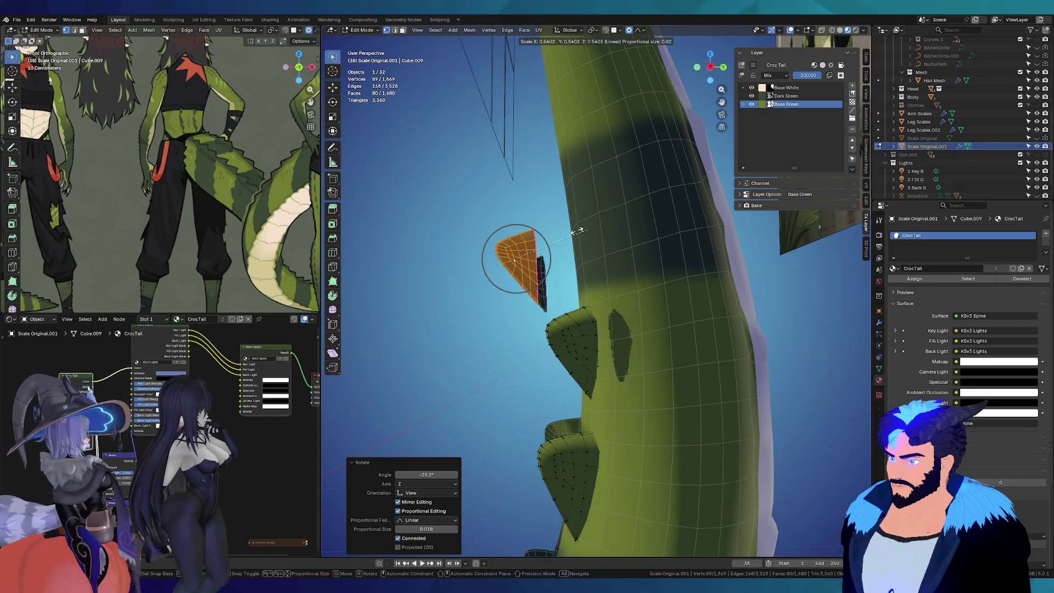
click(602, 212)
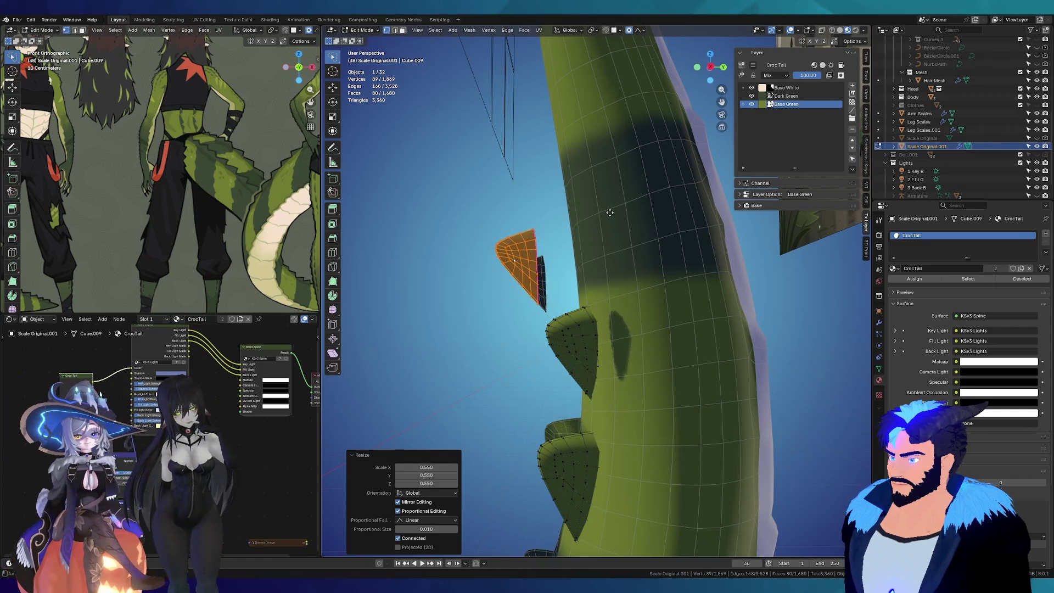
key(g)
click(577, 247)
mouse_move(577, 247)
middle_down()
mouse_move(636, 273)
mouse_move(643, 262)
mouse_move(487, 248)
middle_up()
key(g)
key(x)
click(641, 258)
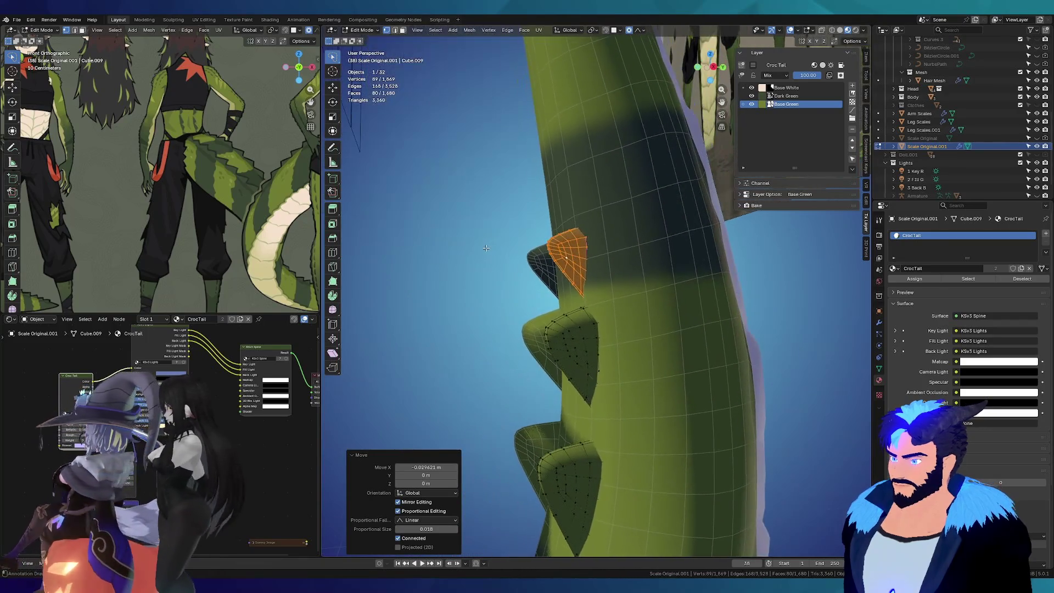
Step: Angle the fin again and nudge it higher up the tail ridge with proportional moves
key(r)
click(617, 242)
middle_drag(617, 243, 587, 238)
key(g)
click(588, 239)
key(g)
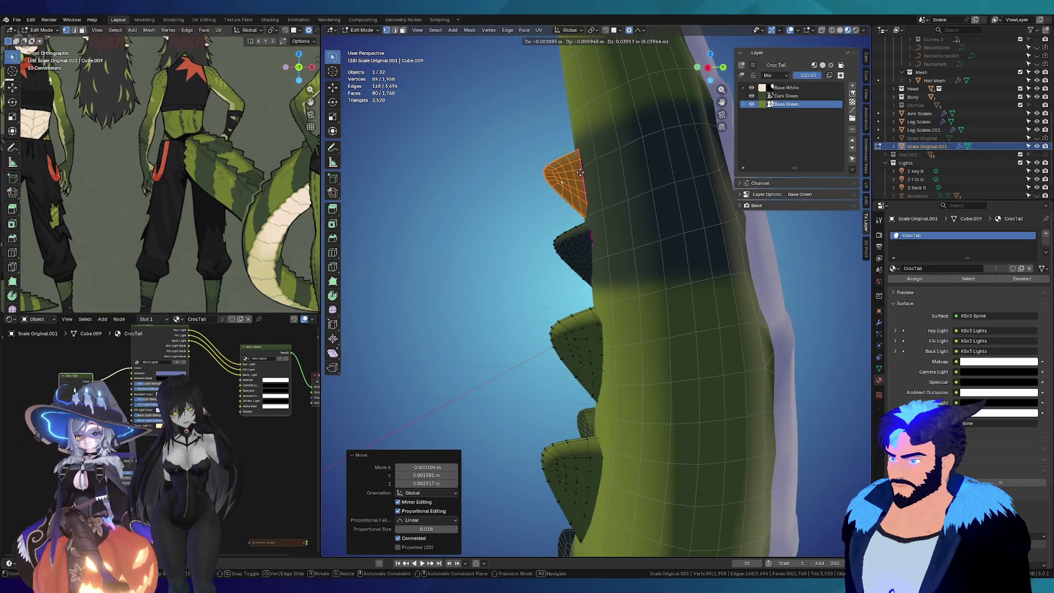
click(580, 172)
middle_drag(579, 171, 692, 188)
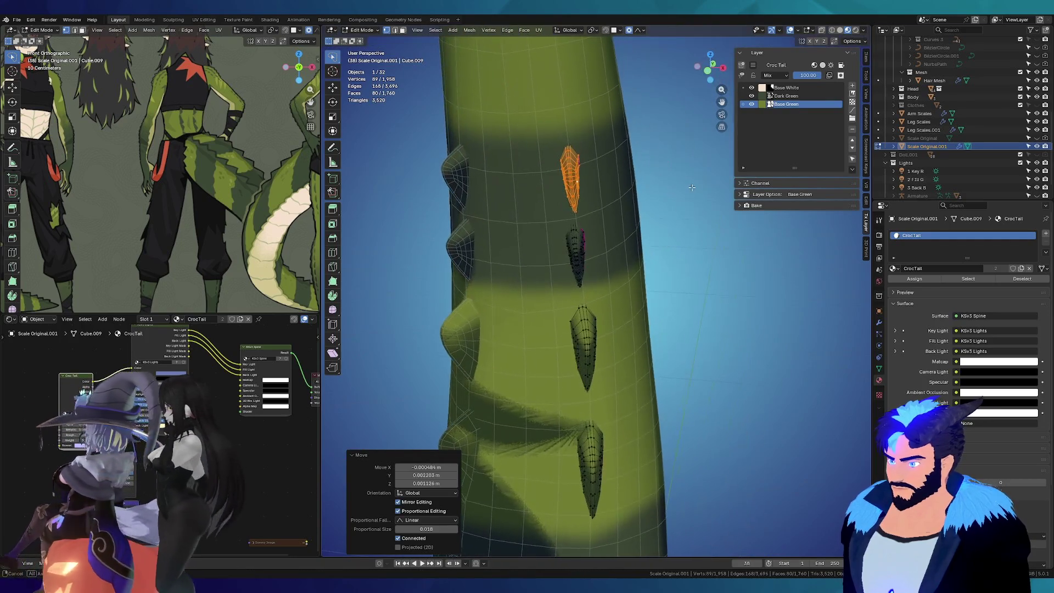
key(g)
click(684, 188)
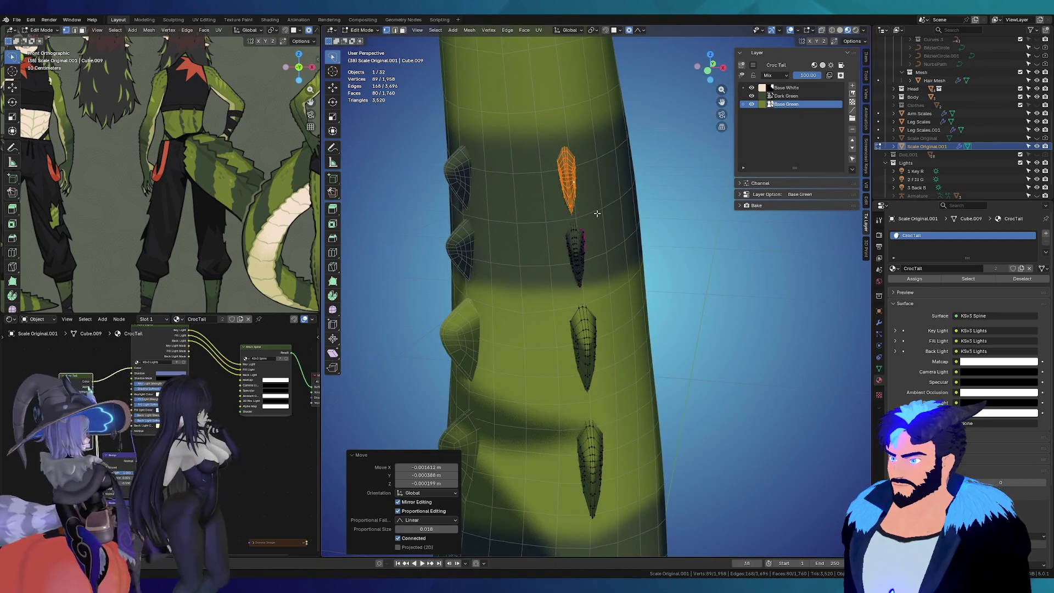
Step: Select another whole fin with L and duplicate it into a moving copy
middle_drag(599, 213, 567, 277)
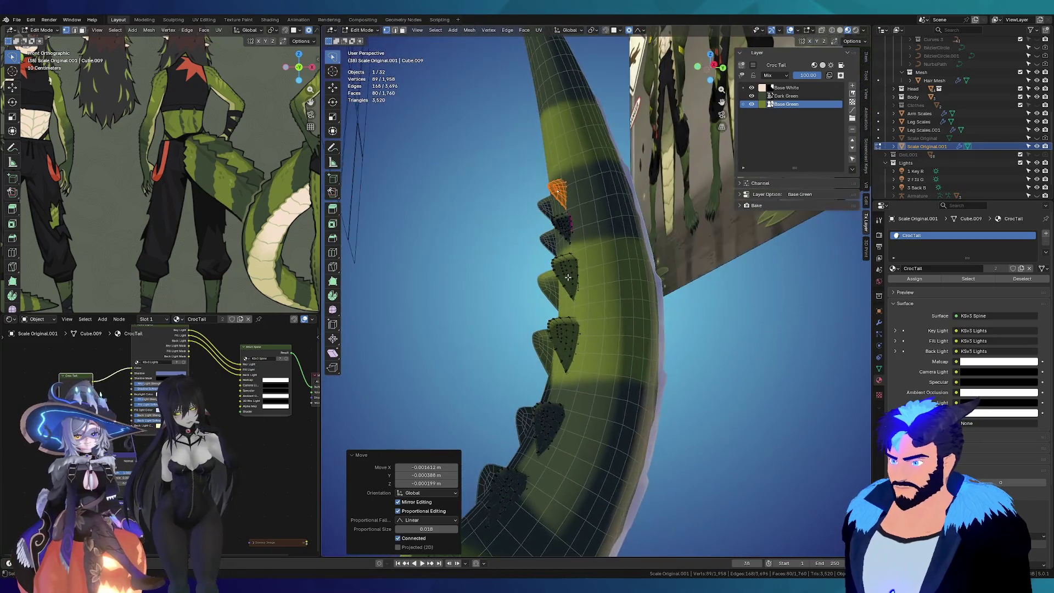
click(567, 276)
key(l)
middle_drag(567, 278, 547, 323)
key(g)
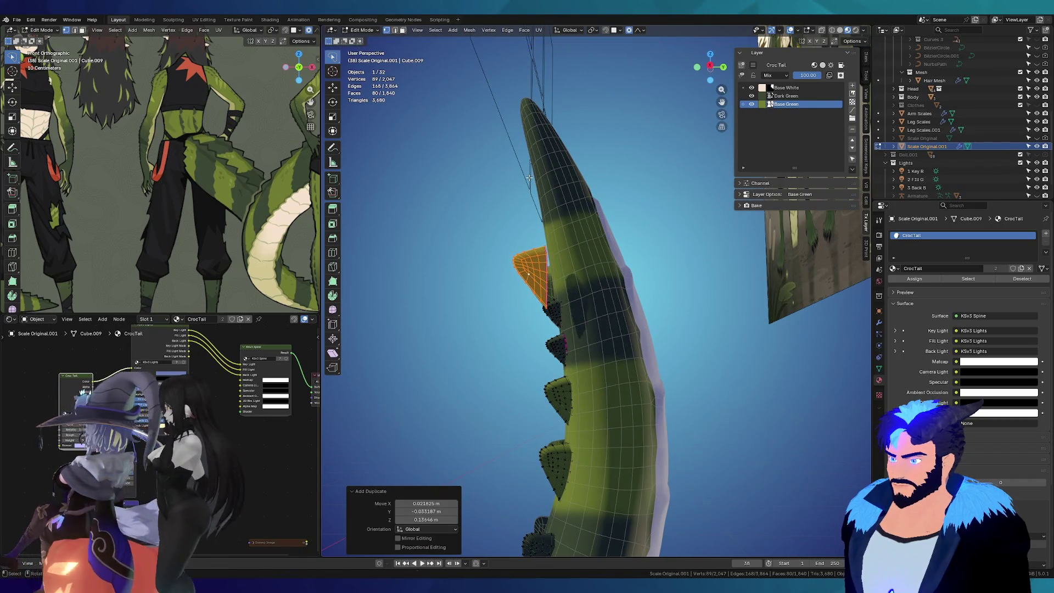
Step: Rotate and shrink the copied fin, then shift it leftward onto the ridge and along the tail
click(529, 178)
middle_drag(528, 178, 671, 288)
key(r)
click(678, 302)
key(s)
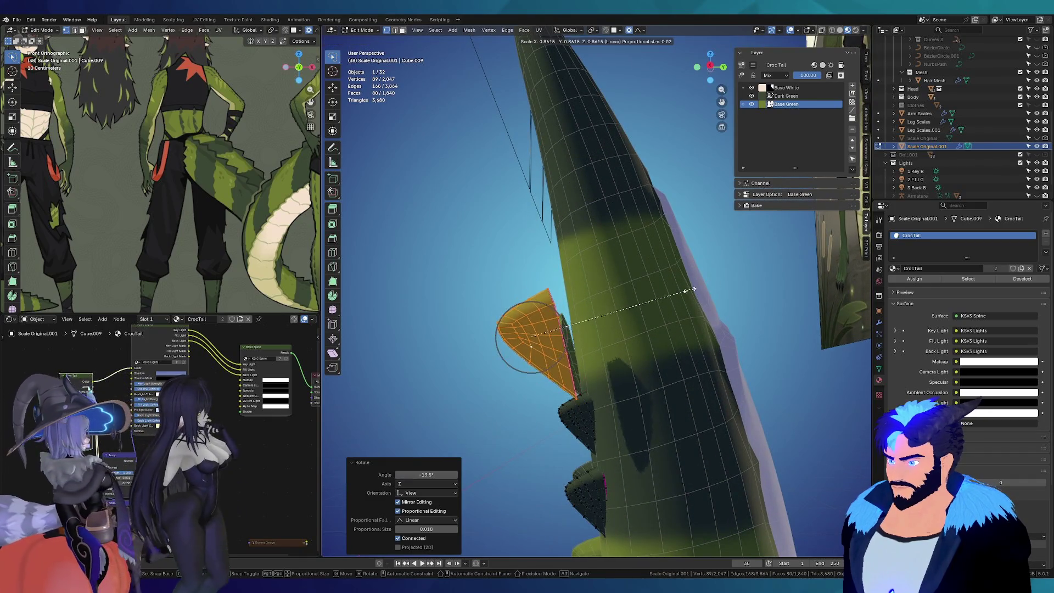
click(684, 295)
key(g)
middle_drag(682, 297, 663, 321)
key(g)
click(597, 313)
mouse_move(597, 313)
middle_down()
mouse_move(424, 294)
mouse_move(613, 293)
mouse_move(577, 272)
middle_up()
key(g)
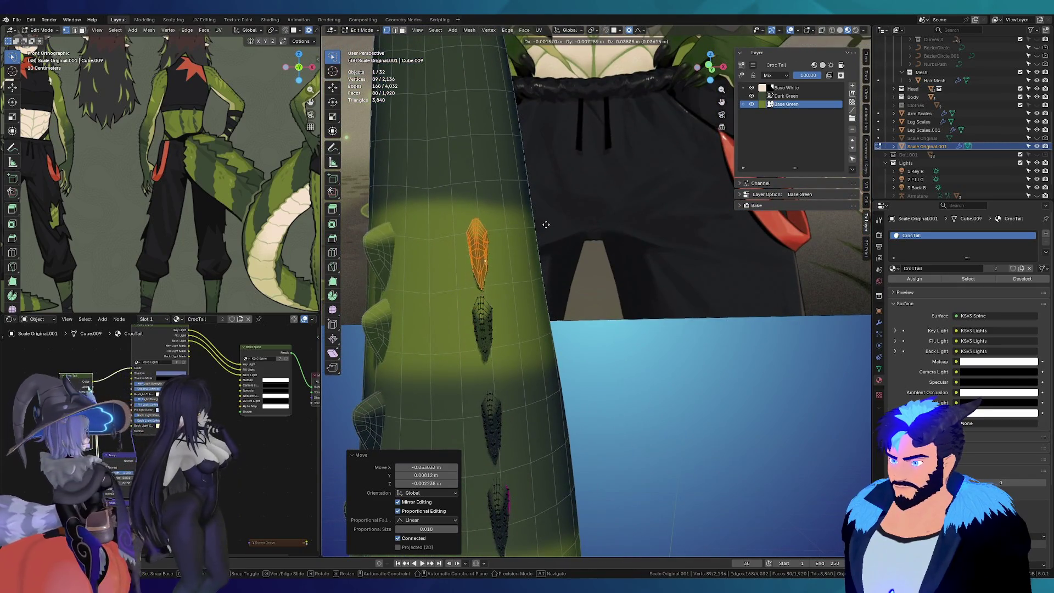
click(546, 225)
Step: Duplicate that fin, scale the copy smaller and set it with a soft-falloff move
key(shift+d)
key(s)
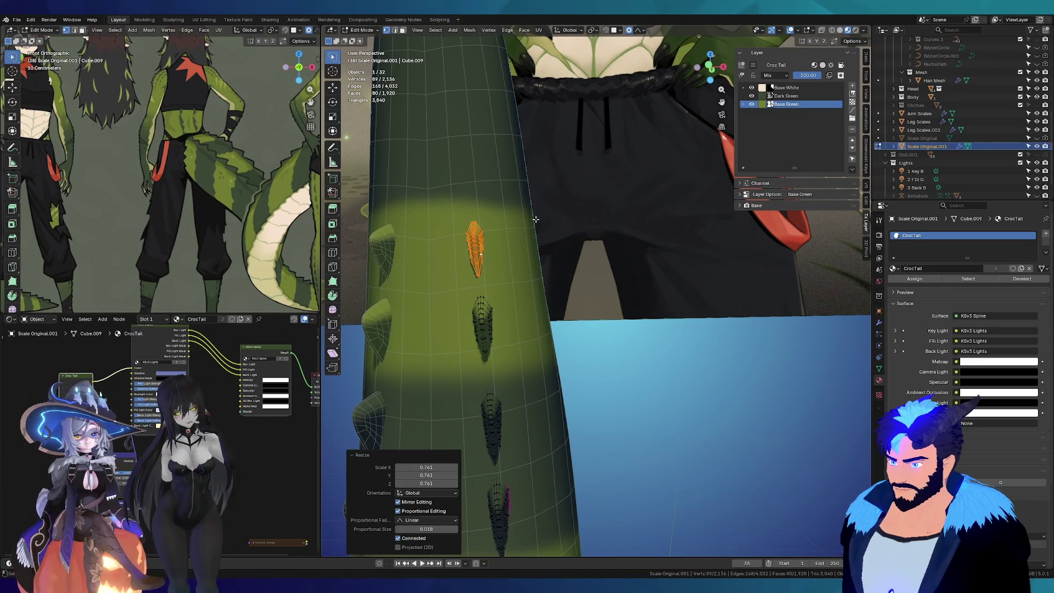
click(536, 220)
middle_drag(535, 219, 397, 216)
key(g)
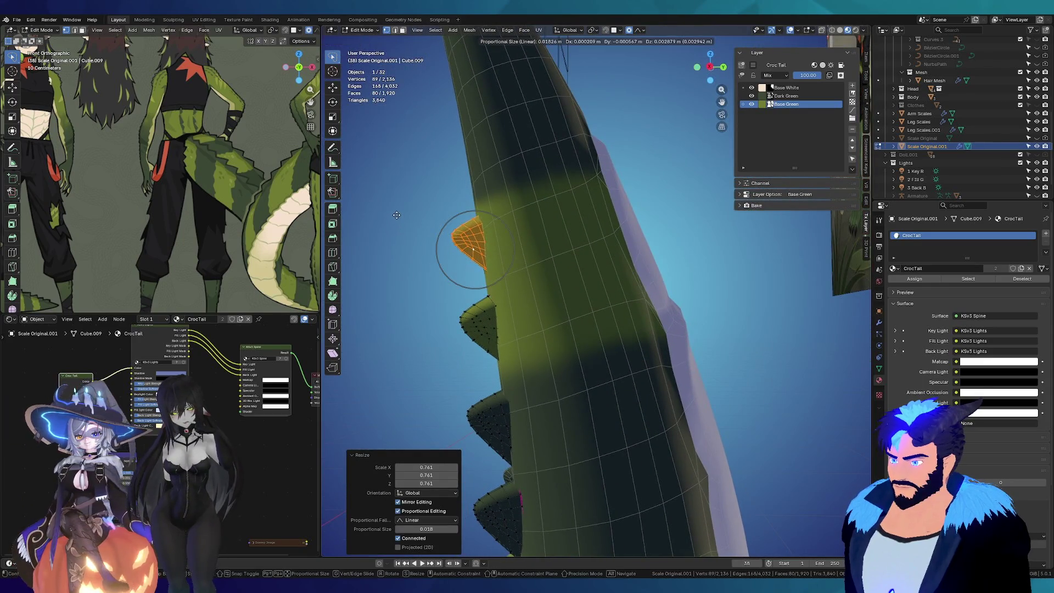
click(571, 223)
Step: Reselect neighbouring fins with Ctrl+L and nudge their positions lower on the tail
click(507, 356)
middle_drag(572, 223, 502, 355)
key(ctrl+l)
key(g)
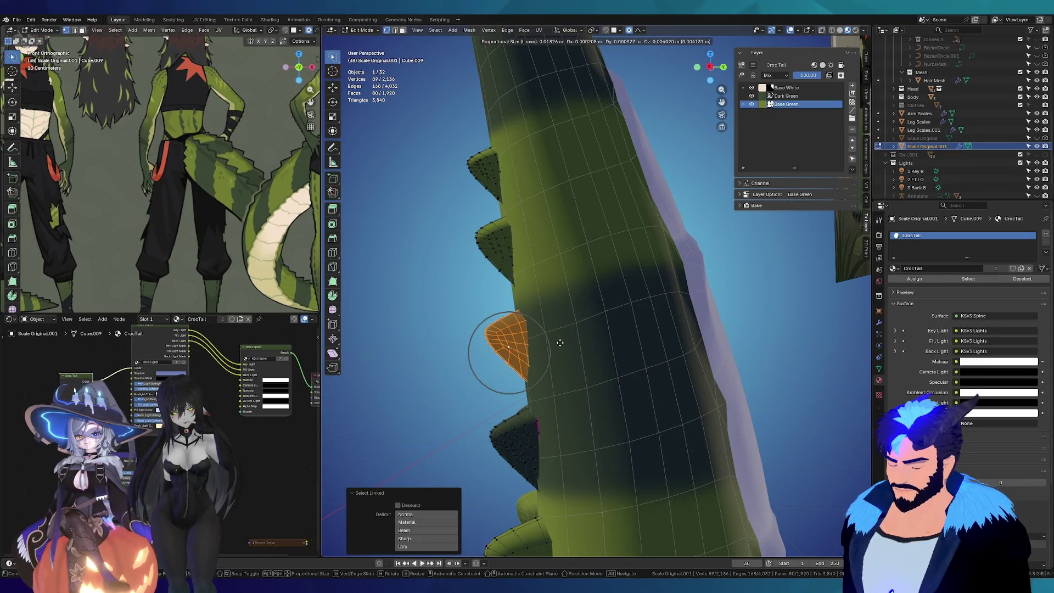
right_click(560, 343)
mouse_move(560, 343)
middle_down()
mouse_move(521, 423)
mouse_move(548, 432)
middle_up()
key(g)
click(520, 422)
click(548, 432)
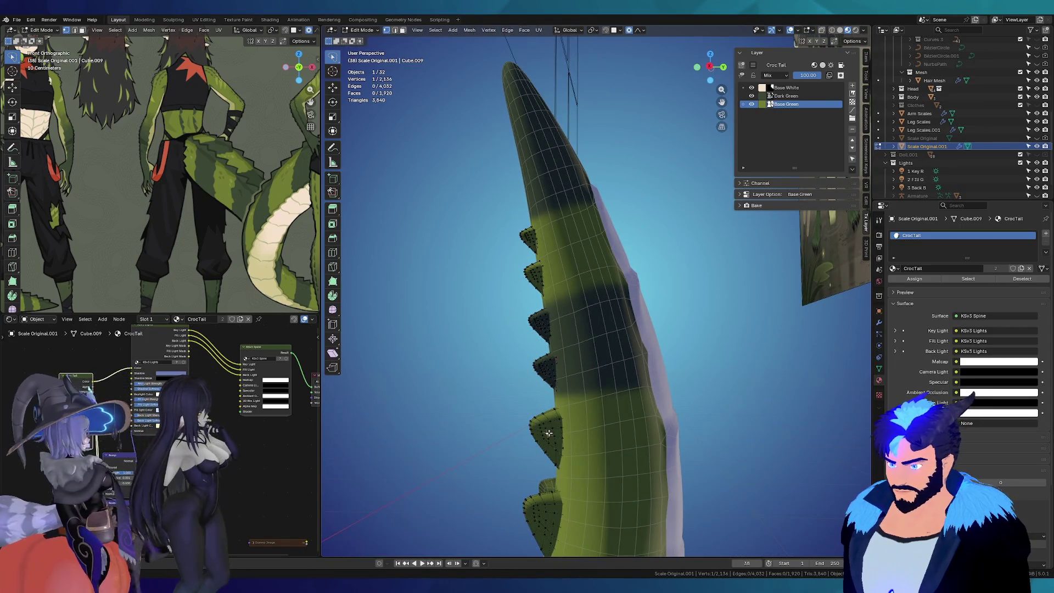
scroll(547, 432, up, 3)
key(ctrl+l)
key(g)
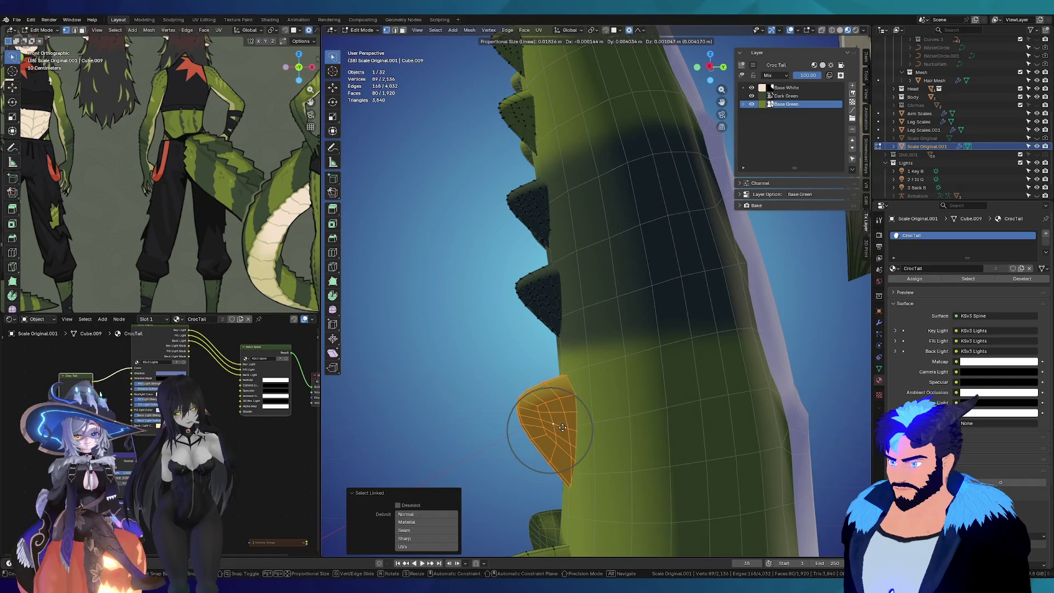
Step: Redo the cancelled fin move, confirm its position and deselect it
right_click(562, 427)
mouse_move(562, 427)
middle_down()
mouse_move(564, 437)
mouse_move(560, 429)
middle_up()
key(g)
click(560, 428)
scroll(600, 358, down, 3)
mouse_move(600, 357)
middle_down()
mouse_move(762, 361)
mouse_move(537, 237)
mouse_move(552, 268)
mouse_move(554, 369)
mouse_move(576, 288)
middle_up()
click(556, 266)
Step: Duplicate a fin and set the copy on the tail's side with a soft-falloff move
key(l)
key(shift+d)
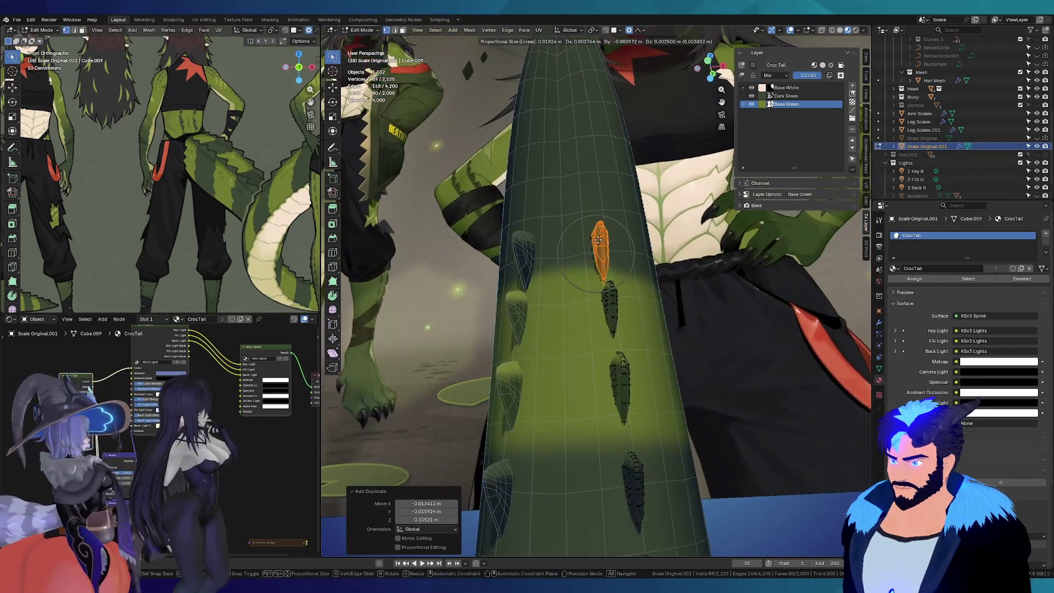
click(599, 239)
mouse_move(598, 239)
middle_down()
mouse_move(513, 248)
mouse_move(684, 281)
mouse_move(665, 222)
mouse_move(531, 217)
middle_up()
key(g)
click(514, 247)
Step: Duplicate the fin once more, position the copy and resize it to fit
key(g)
click(665, 222)
key(g)
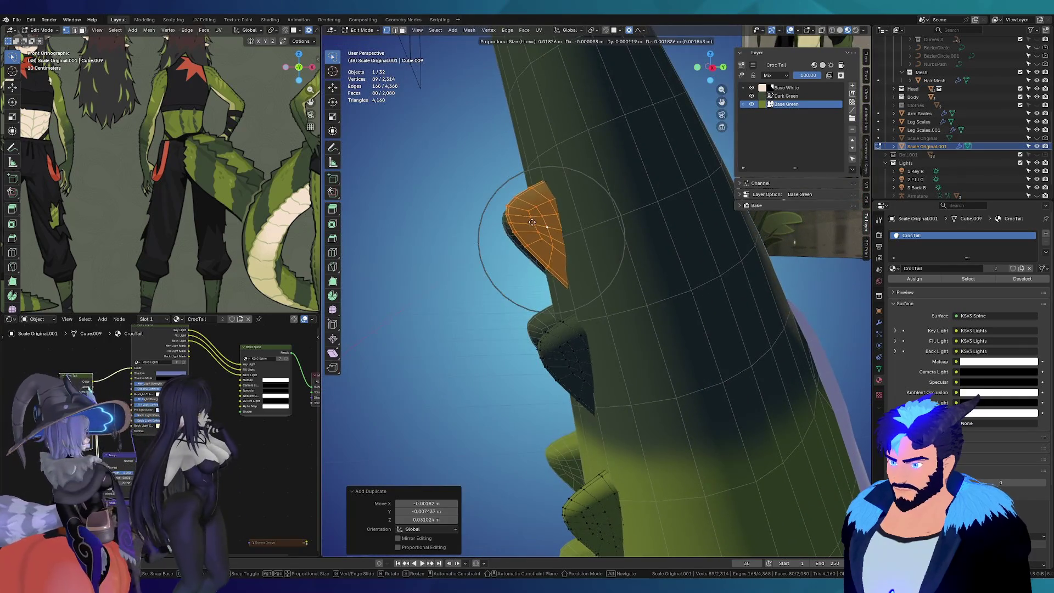
click(532, 217)
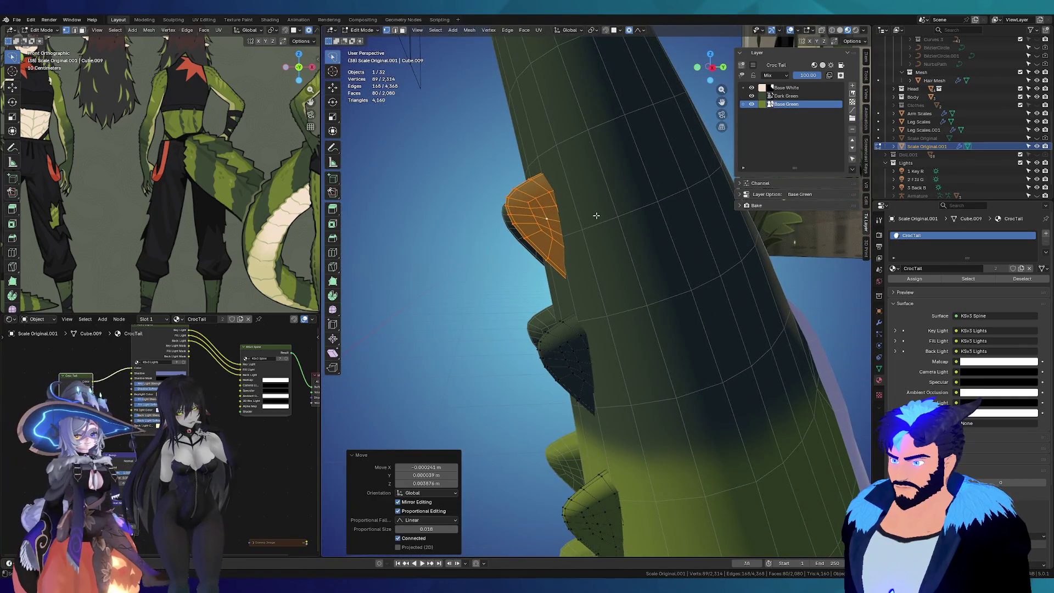
key(s)
click(659, 197)
mouse_move(659, 198)
middle_down()
mouse_move(544, 217)
mouse_move(594, 238)
middle_up()
Step: Add a last smaller, rotated scale near the tail tip, then return to object mode
key(g)
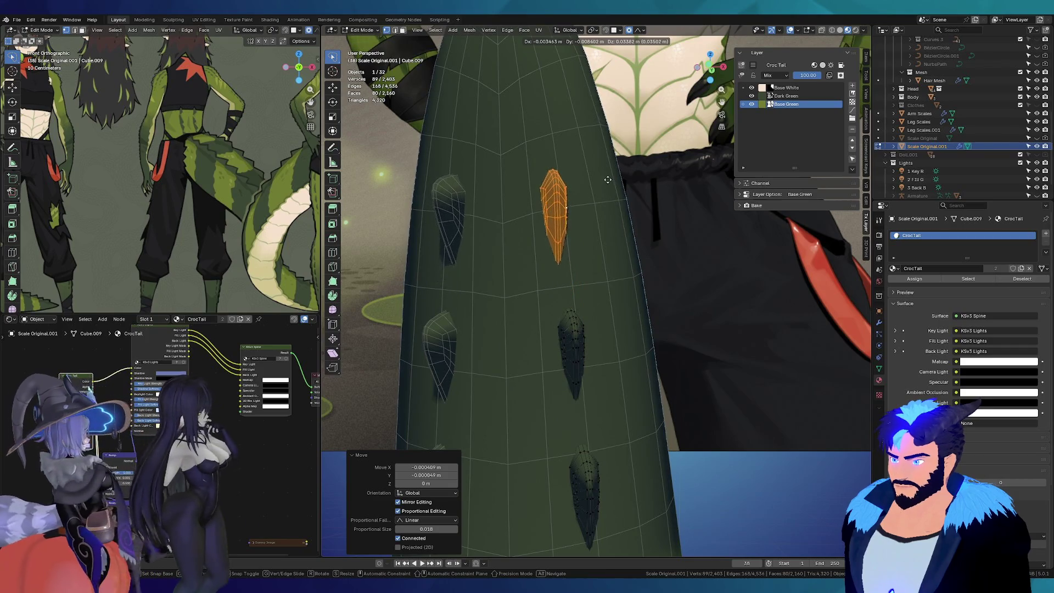
click(650, 194)
key(shift+d)
click(654, 190)
key(r)
click(660, 186)
key(s)
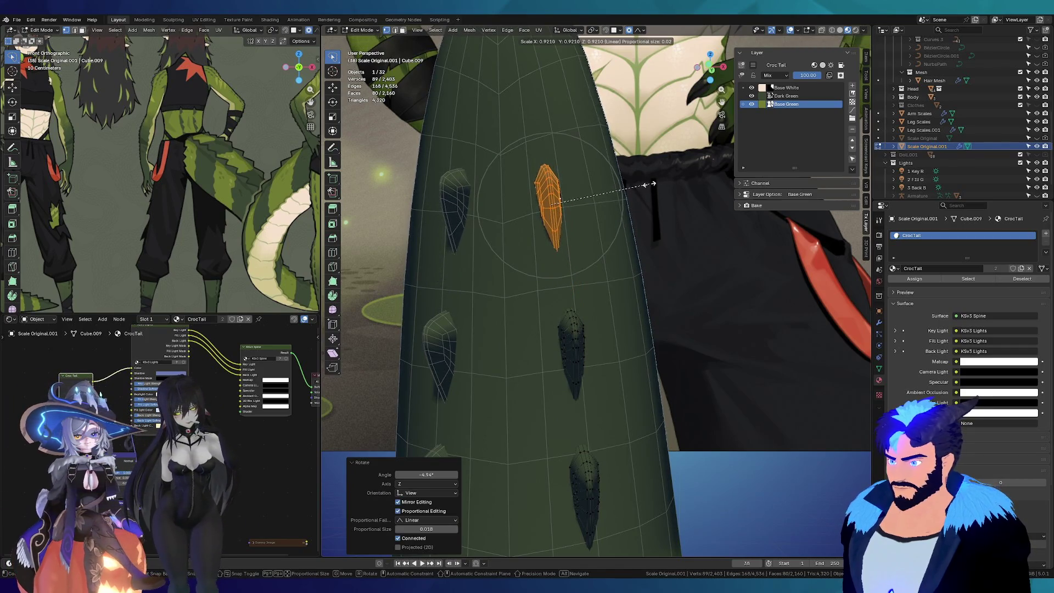
click(650, 190)
mouse_move(652, 190)
middle_down()
mouse_move(497, 204)
mouse_move(532, 344)
mouse_move(591, 352)
middle_up()
key(g)
click(501, 198)
key(Tab)
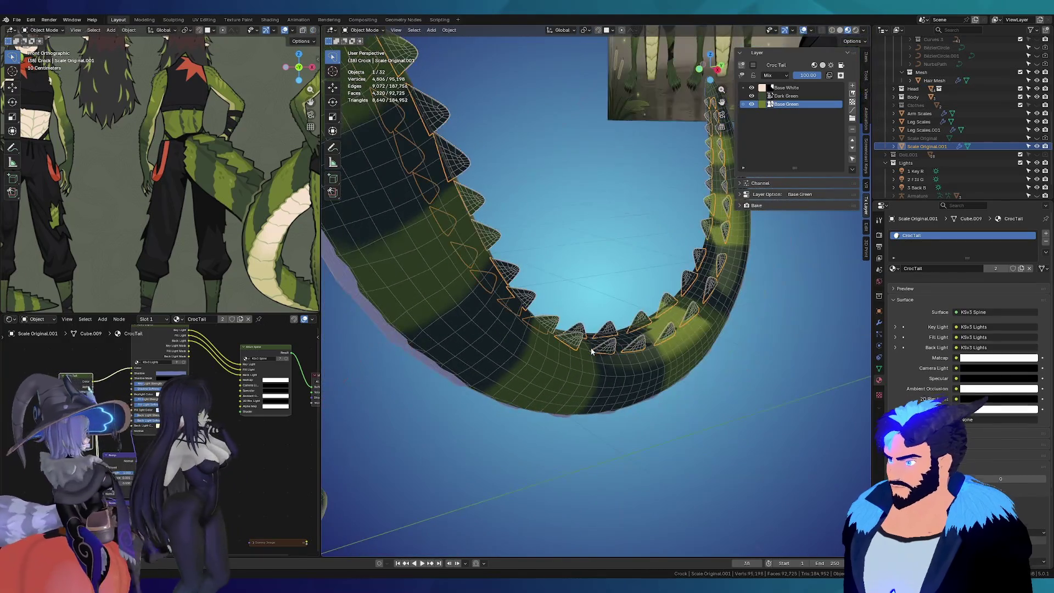
scroll(931, 148, down, 2)
text(Tail)
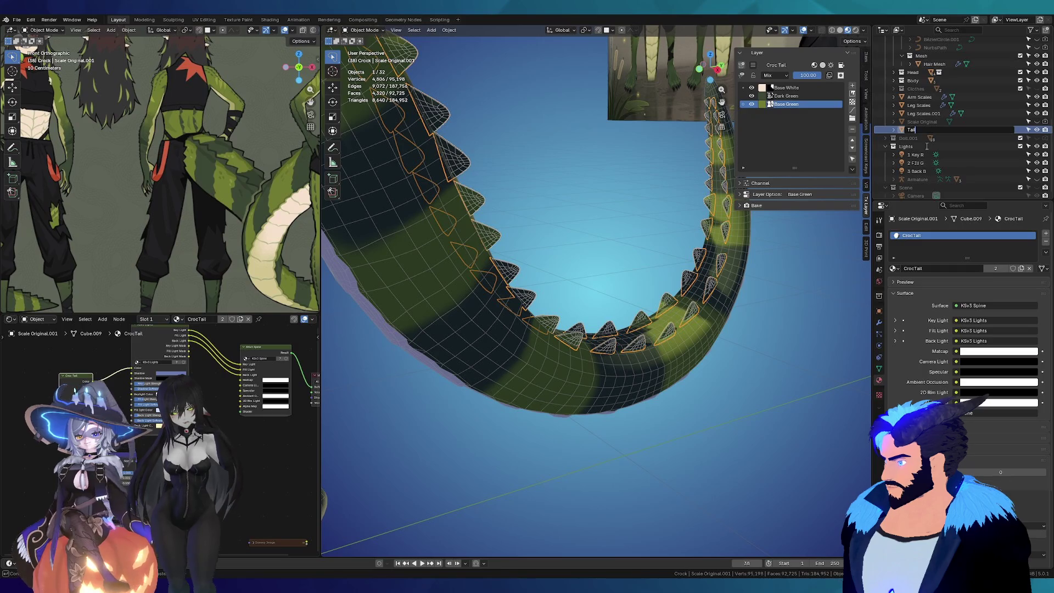
text(Scales)
Step: Confirm the name Tail Scales and make the Tail object active
key(Return)
mouse_move(427, 287)
middle_down()
mouse_move(447, 341)
mouse_move(477, 295)
mouse_move(407, 280)
mouse_move(501, 275)
mouse_move(380, 281)
mouse_move(478, 279)
mouse_move(514, 296)
mouse_move(660, 440)
middle_up()
scroll(446, 340, down, 3)
click(471, 288)
scroll(407, 281, up, 3)
scroll(467, 270, up, 3)
scroll(468, 269, down, 5)
scroll(500, 275, up, 5)
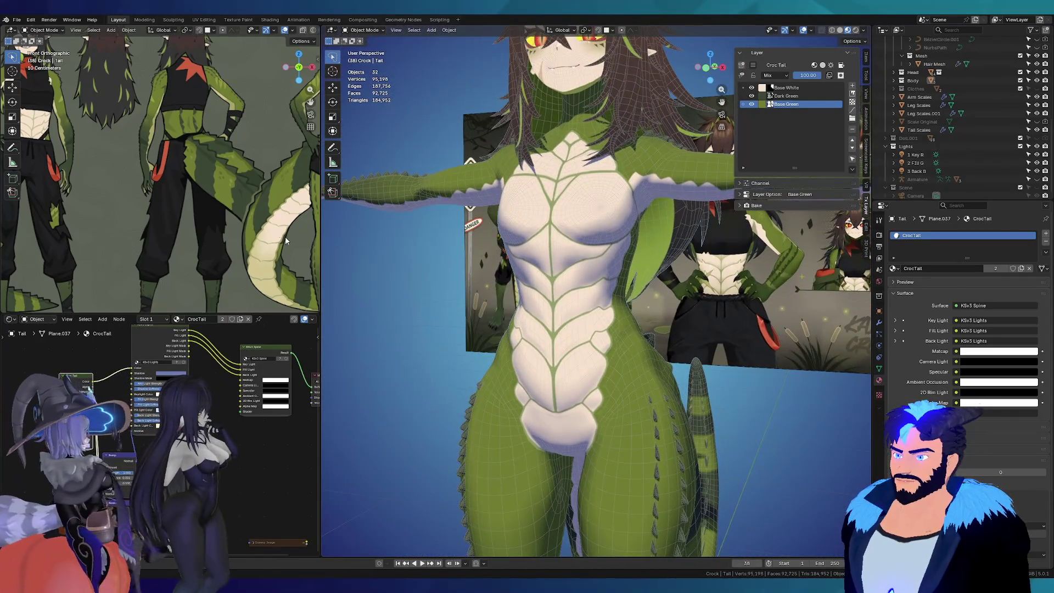
scroll(100, 228, down, 3)
scroll(153, 222, down, 2)
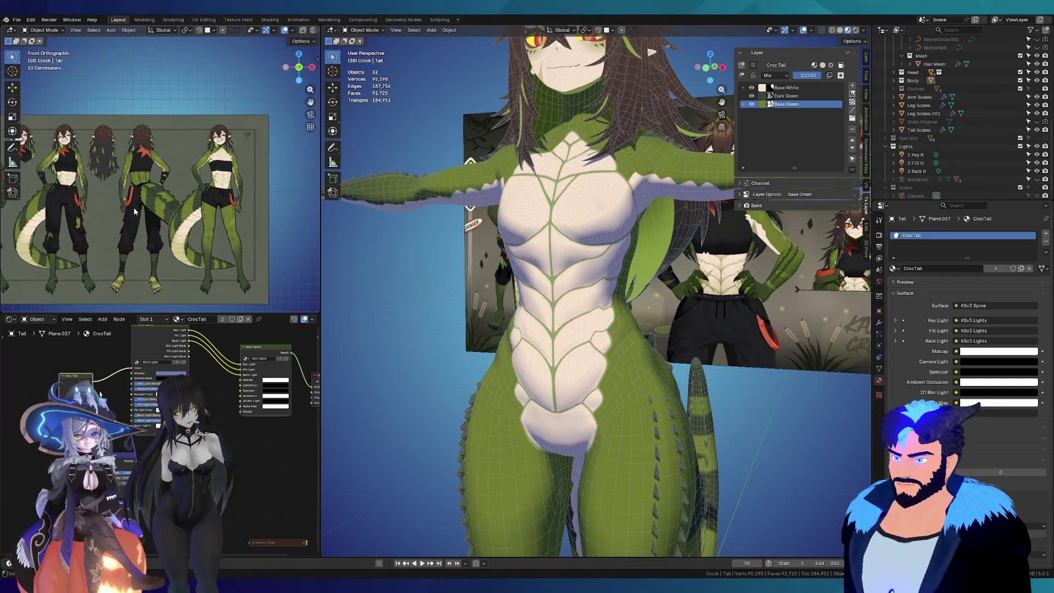
scroll(132, 209, up, 3)
scroll(123, 223, up, 3)
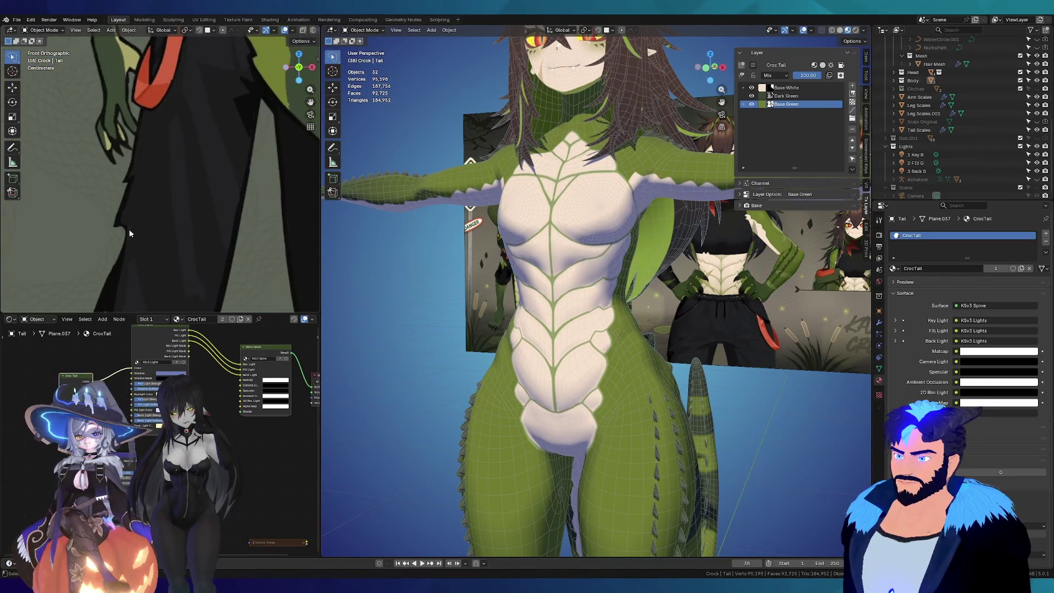
scroll(130, 233, down, 3)
scroll(205, 240, down, 5)
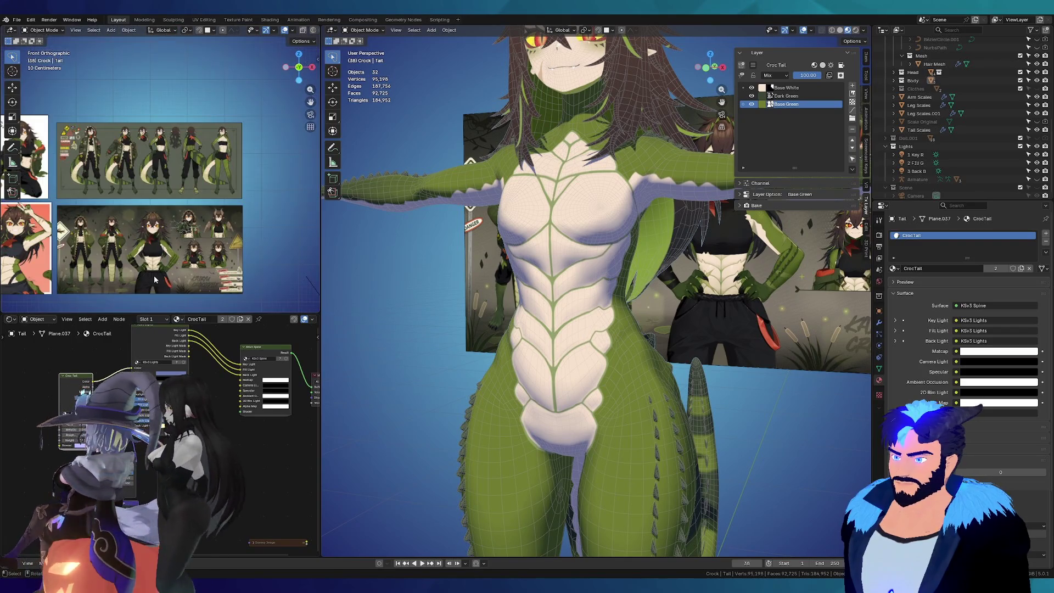
scroll(154, 275, up, 5)
scroll(154, 279, up, 3)
scroll(152, 272, up, 2)
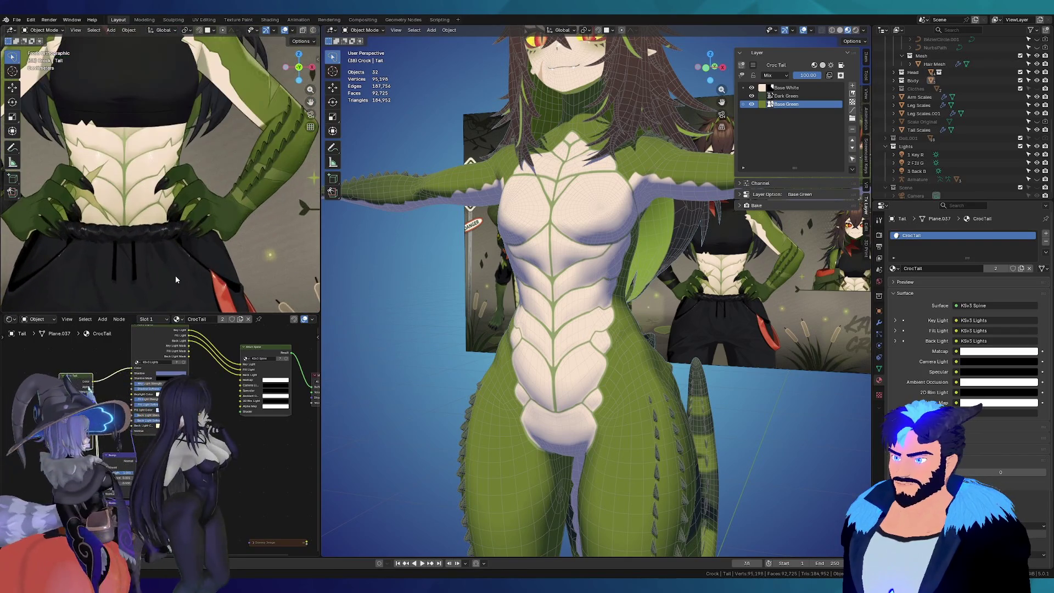
scroll(176, 275, up, 2)
scroll(250, 204, up, 2)
Step: Orbit in close to the arm and tail, then select the character's body mesh
middle_drag(355, 165, 420, 101)
mouse_move(769, 252)
middle_down()
mouse_move(451, 462)
mouse_move(392, 326)
middle_up()
scroll(451, 461, up, 3)
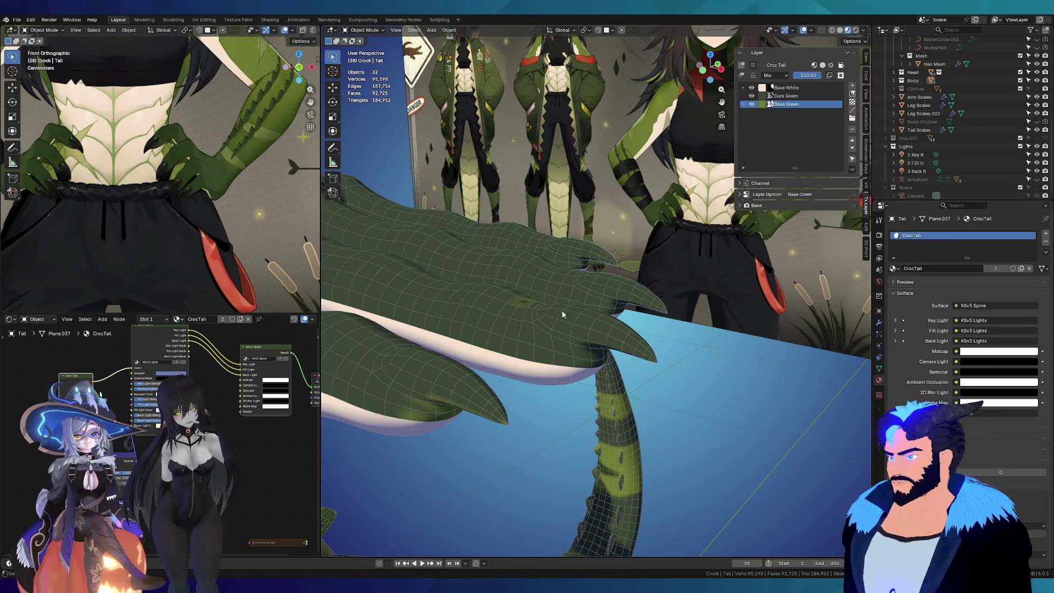
click(545, 335)
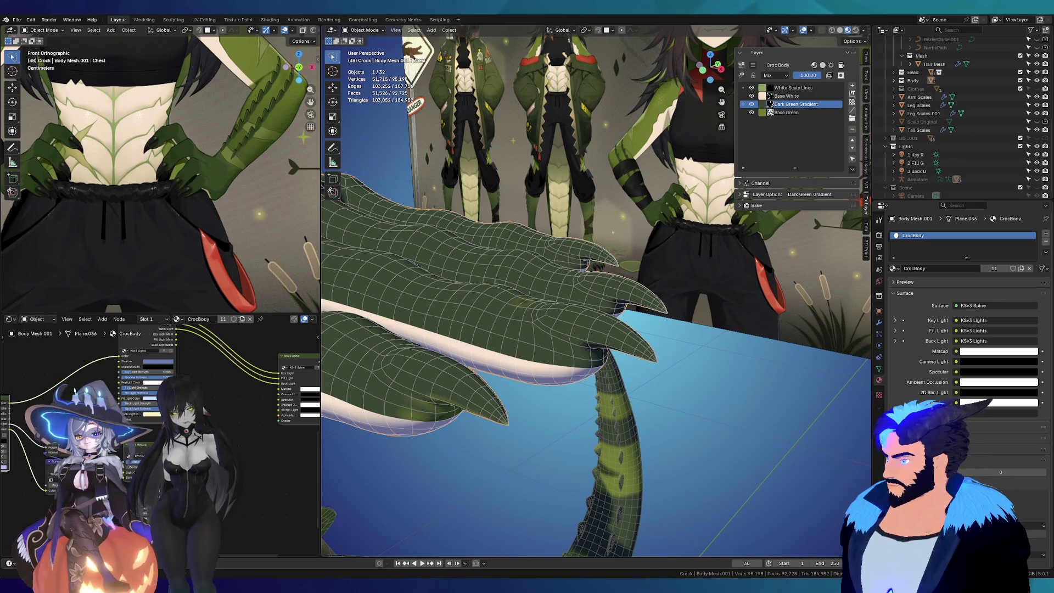
mouse_move(527, 329)
middle_down()
mouse_move(571, 295)
mouse_move(550, 271)
middle_up()
scroll(550, 271, down, 3)
scroll(549, 271, up, 3)
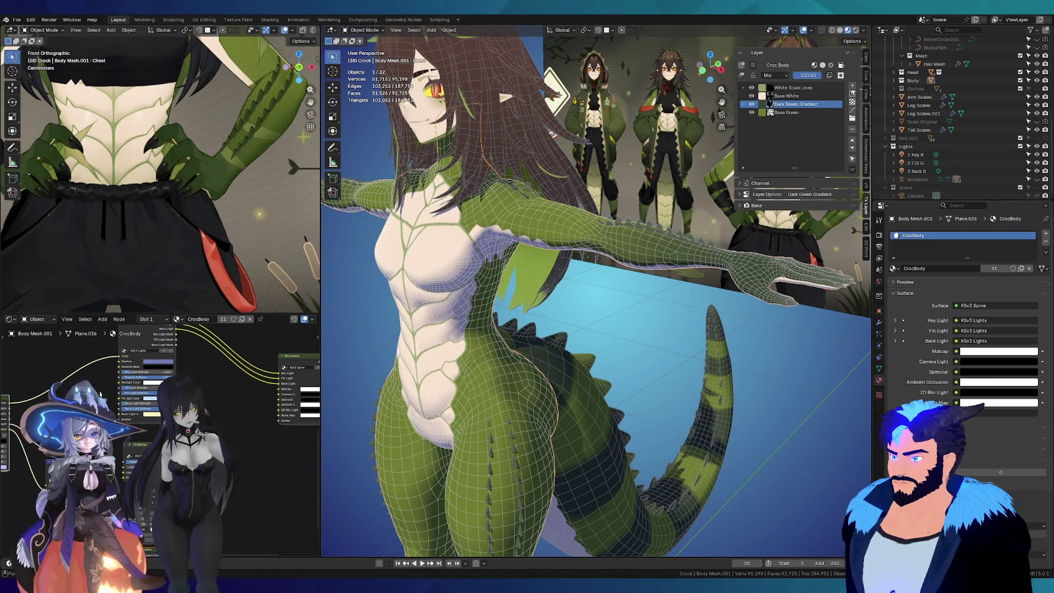
Step: Orbit the viewport to check the scales from the character's front
mouse_move(576, 272)
middle_down()
mouse_move(611, 270)
mouse_move(557, 255)
middle_up()
scroll(611, 269, down, 3)
scroll(569, 261, up, 3)
scroll(570, 261, up, 2)
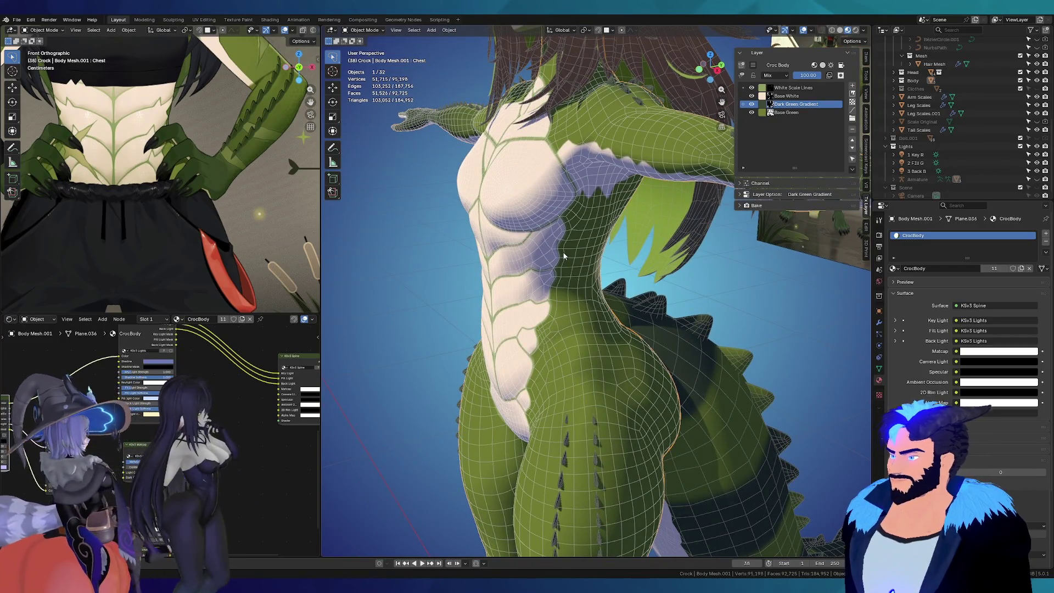
Step: Orbit and zoom in from a low front angle to view the soles of both feet
mouse_move(589, 309)
middle_down()
mouse_move(451, 268)
mouse_move(553, 261)
mouse_move(561, 270)
mouse_move(522, 276)
mouse_move(543, 227)
mouse_move(614, 299)
mouse_move(632, 284)
mouse_move(596, 347)
middle_up()
scroll(632, 284, down, 5)
scroll(505, 263, up, 3)
middle_drag(506, 264, 552, 270)
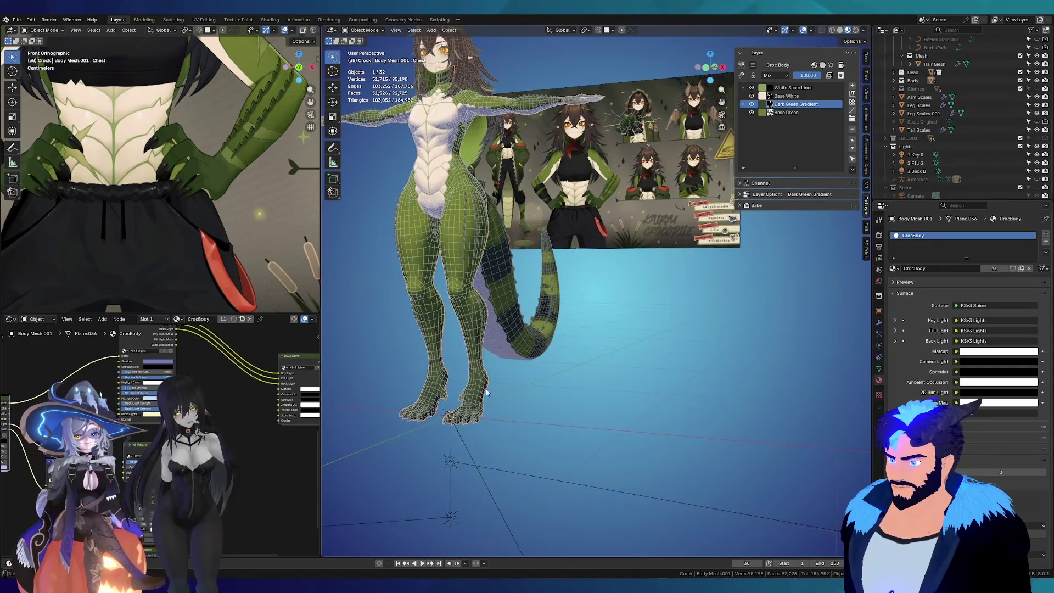
scroll(486, 393, up, 5)
middle_drag(470, 384, 567, 335)
scroll(516, 306, up, 3)
mouse_move(516, 306)
middle_down()
mouse_move(474, 302)
mouse_move(490, 263)
mouse_move(527, 354)
middle_up()
scroll(560, 453, up, 4)
mouse_move(560, 452)
middle_down()
mouse_move(653, 429)
mouse_move(550, 323)
mouse_move(479, 307)
mouse_move(612, 217)
middle_up()
scroll(653, 429, down, 4)
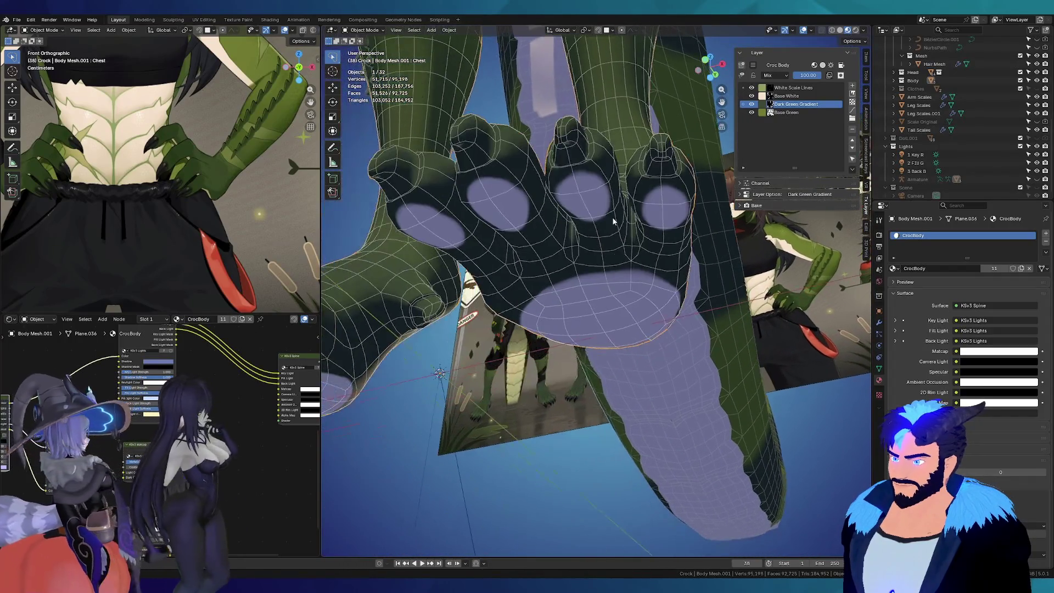
mouse_move(615, 303)
middle_down()
mouse_move(523, 281)
mouse_move(593, 275)
middle_up()
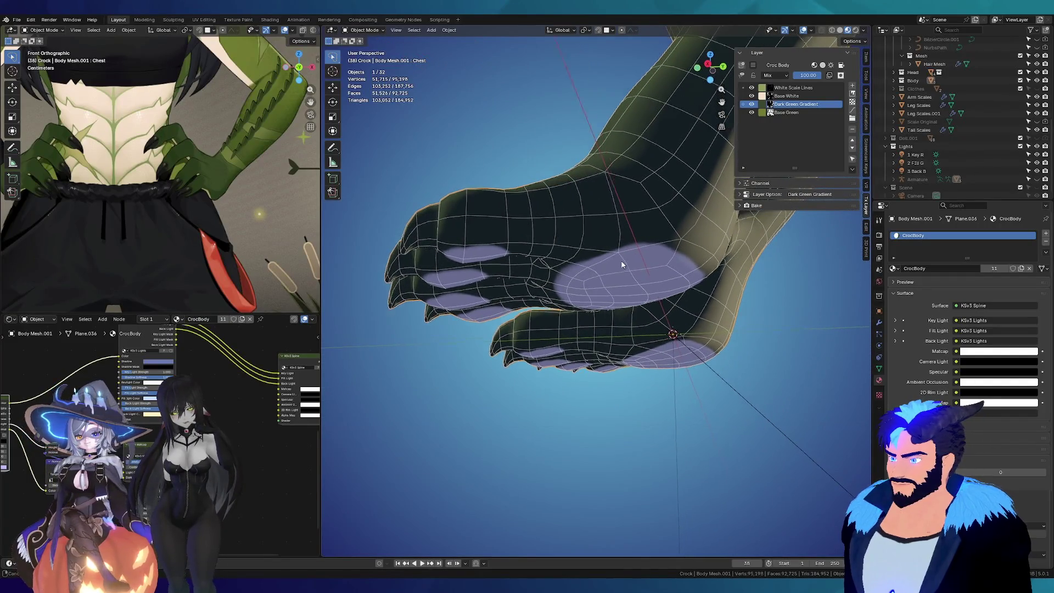
Step: Inspect the paw pads and toes from below and the front, ending at the viewport Add menu
middle_drag(650, 254, 634, 214)
scroll(633, 214, up, 4)
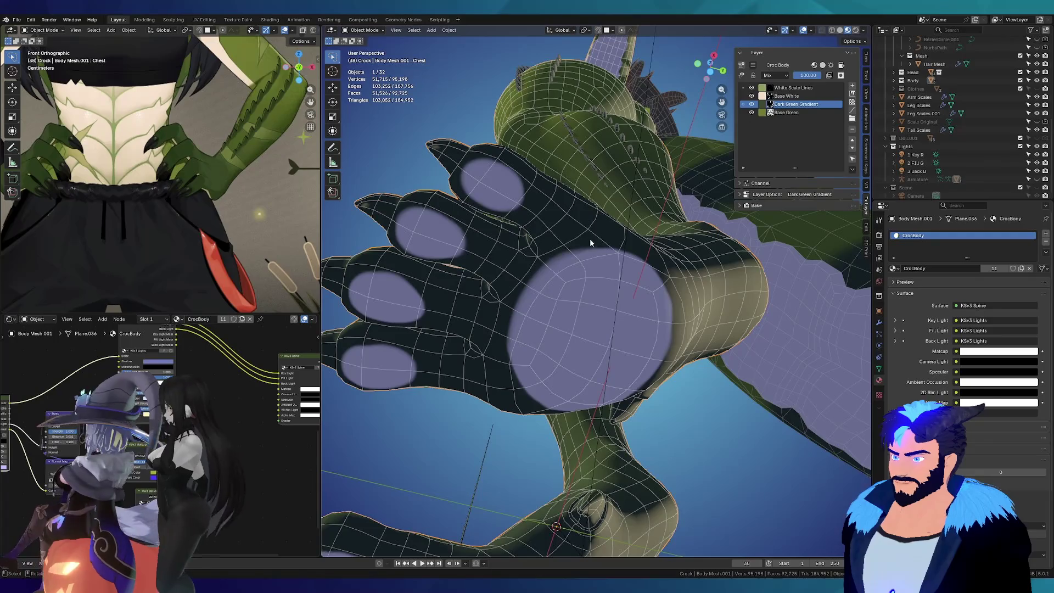
mouse_move(561, 234)
middle_down()
mouse_move(460, 317)
mouse_move(579, 328)
mouse_move(603, 319)
middle_up()
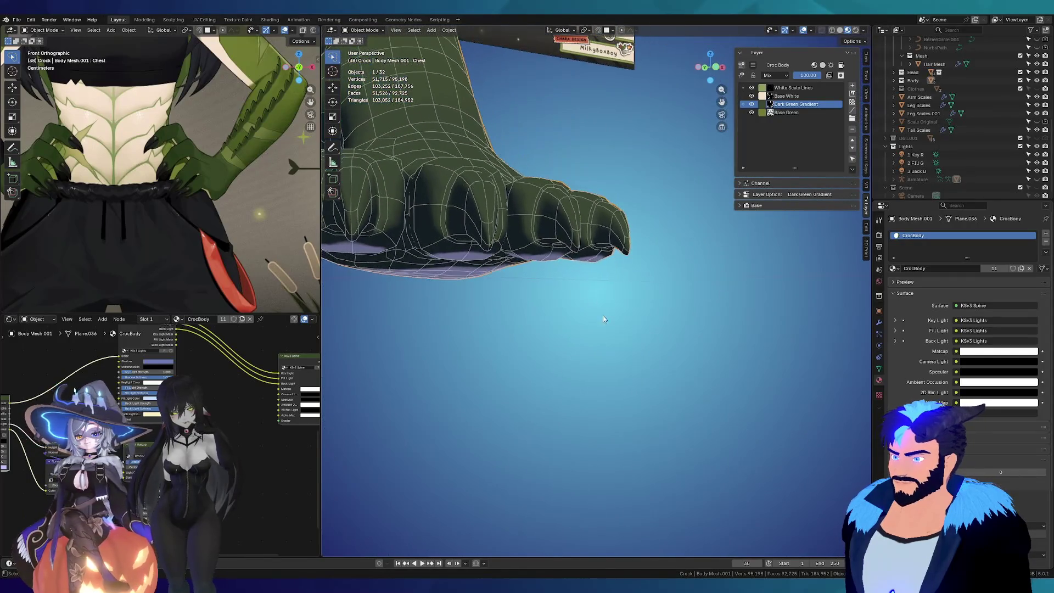
middle_drag(482, 219, 552, 220)
mouse_move(619, 206)
middle_down()
mouse_move(513, 184)
mouse_move(636, 288)
mouse_move(530, 235)
mouse_move(705, 259)
mouse_move(662, 292)
middle_up()
mouse_move(604, 254)
middle_down()
mouse_move(696, 303)
mouse_move(650, 298)
mouse_move(518, 246)
mouse_move(584, 255)
mouse_move(610, 274)
mouse_move(447, 176)
middle_up()
click(433, 29)
mouse_move(445, 38)
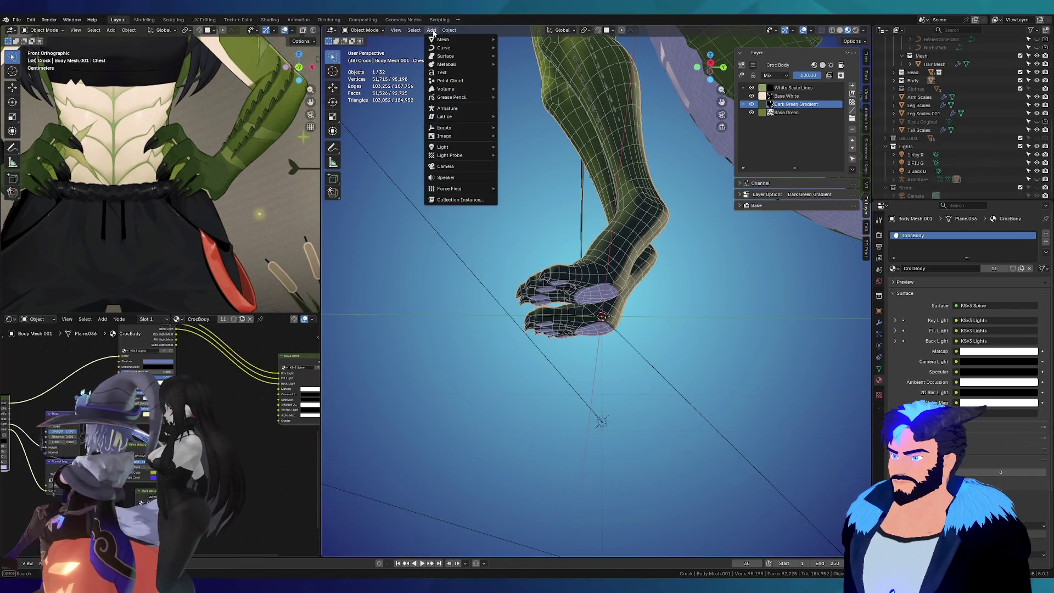
Step: Add a cube, delete its top face in Edit Mode and flatten it along Z into an open box
click(517, 47)
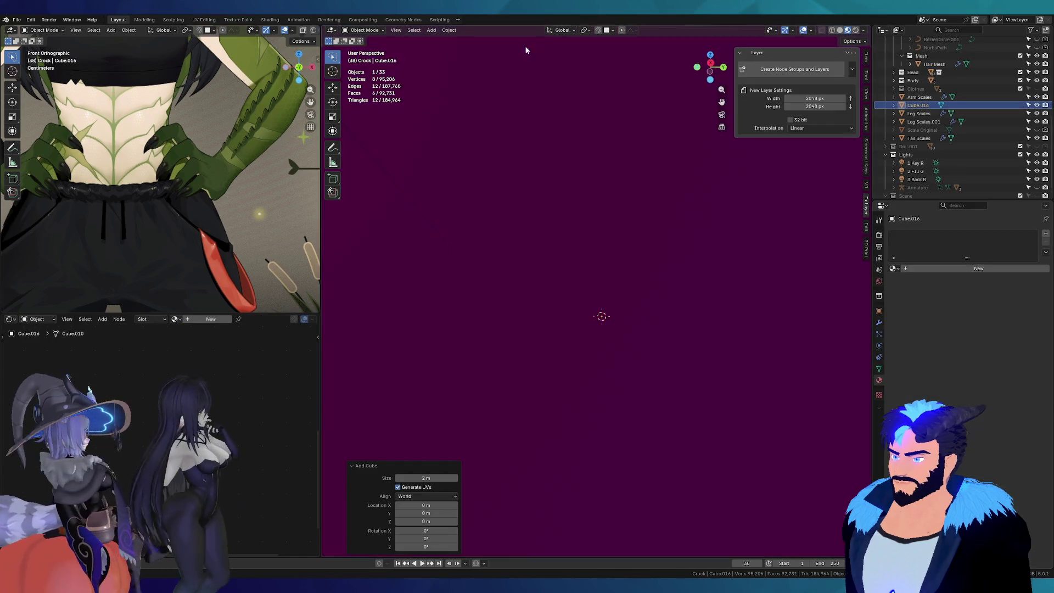
scroll(560, 271, down, 5)
scroll(560, 269, up, 3)
mouse_move(562, 231)
middle_down()
mouse_move(621, 223)
mouse_move(578, 226)
middle_up()
key(Tab)
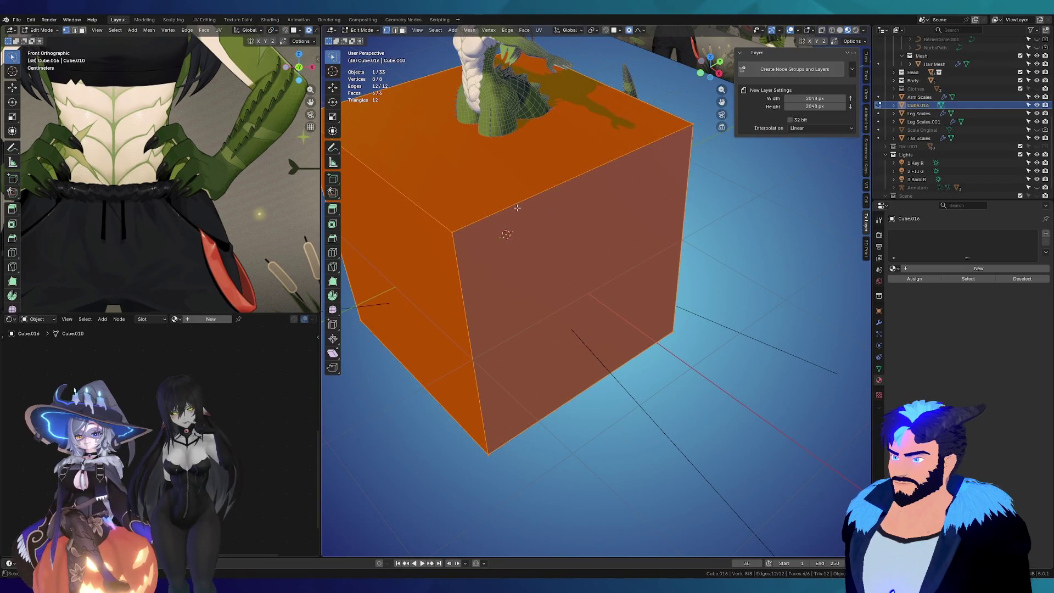
click(517, 207)
key(x)
key(a)
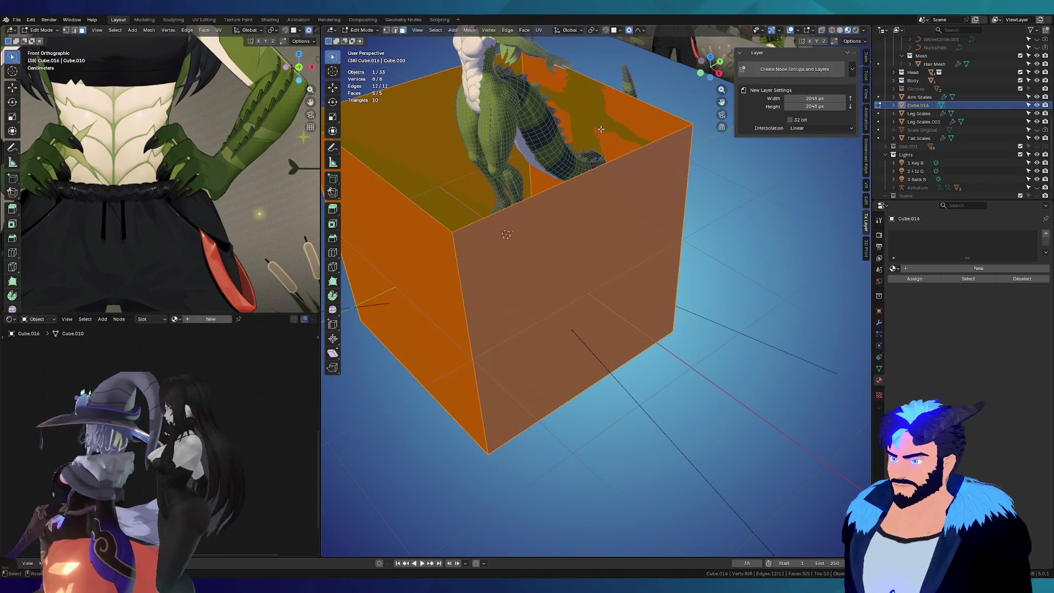
key(s)
key(z)
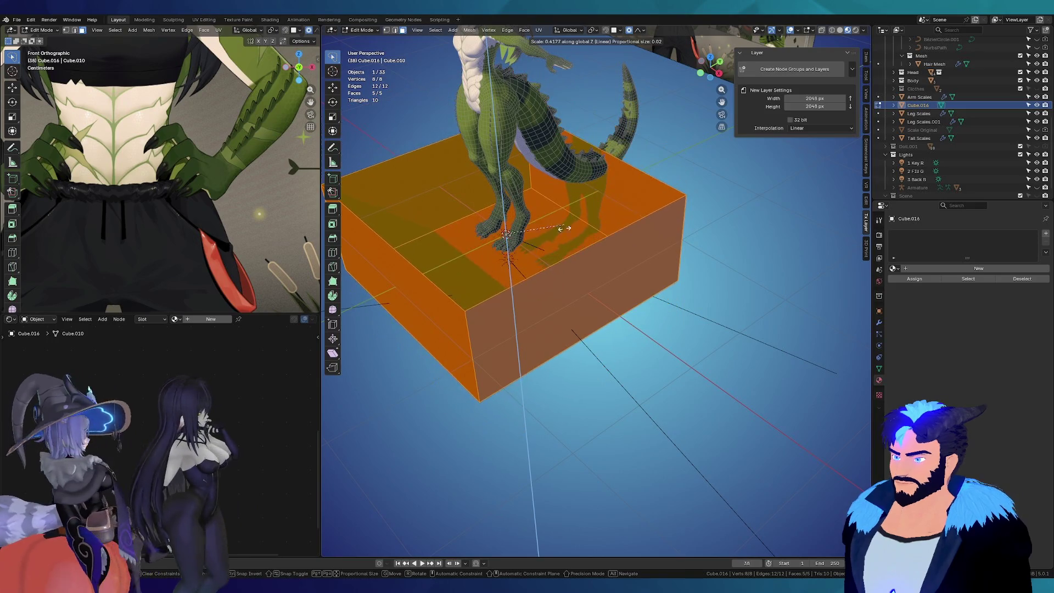
click(560, 228)
Step: Cut a centred edge loop around the box walls and shrink the box to about 0.3
key(ctrl+r)
click(597, 321)
right_click(597, 321)
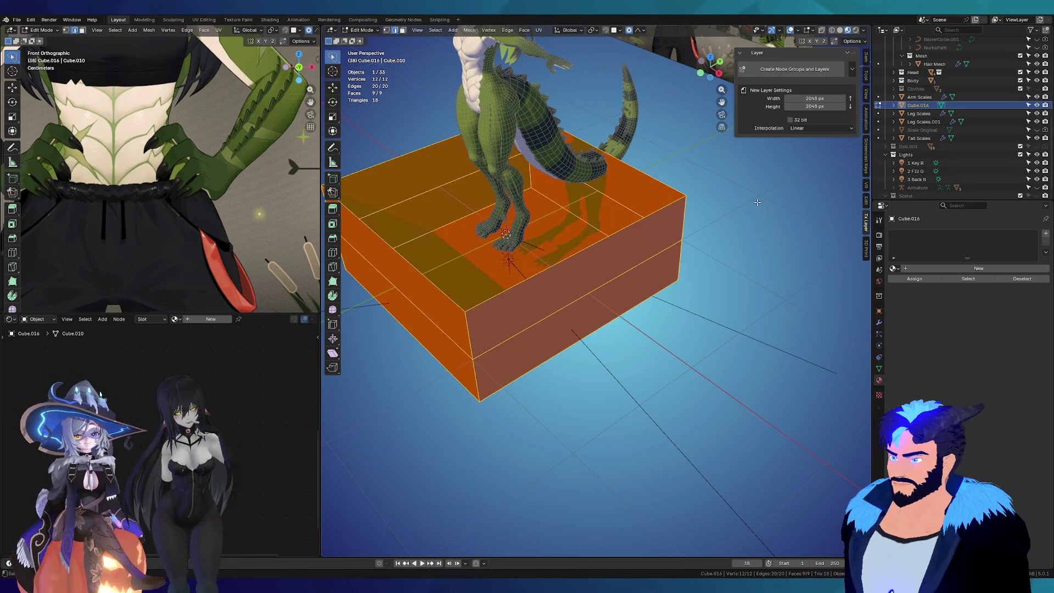
key(s)
click(577, 230)
scroll(577, 231, up, 3)
Step: Move the box along Z beneath the foot, cancelling a stray resize along the way
mouse_move(577, 231)
middle_down()
mouse_move(524, 131)
mouse_move(576, 164)
middle_up()
key(g)
key(z)
click(581, 161)
key(s)
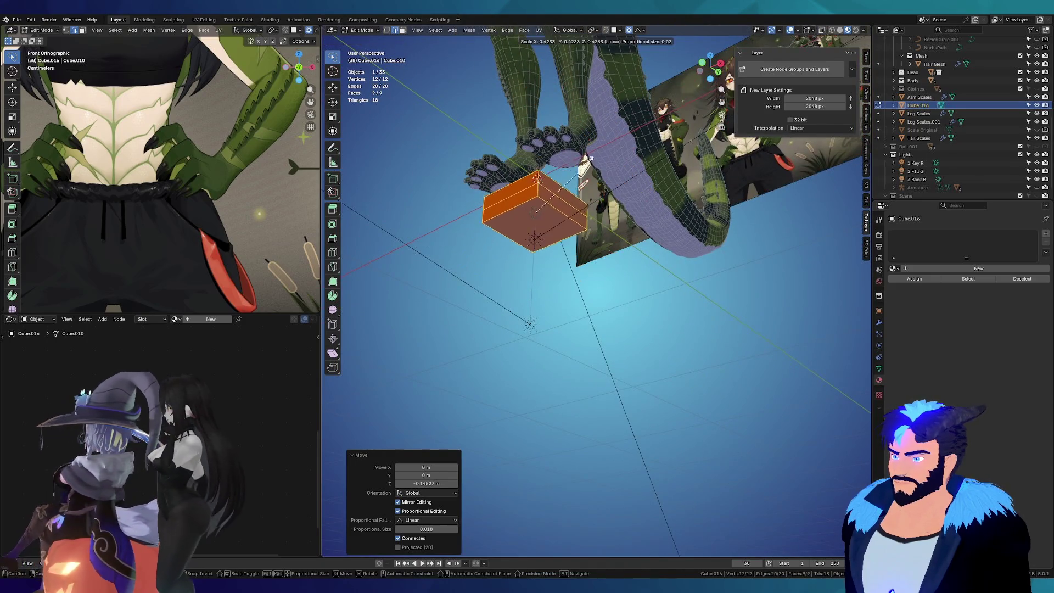
right_click(589, 159)
key(g)
key(z)
click(588, 148)
scroll(588, 165, up, 3)
mouse_move(589, 165)
middle_down()
mouse_move(588, 184)
mouse_move(576, 174)
mouse_move(626, 206)
middle_up()
Step: Raise the box up to the foot and resize it to fit as a small pad, showing its Modifiers panel
key(g)
key(z)
click(567, 170)
scroll(567, 169, up, 2)
key(s)
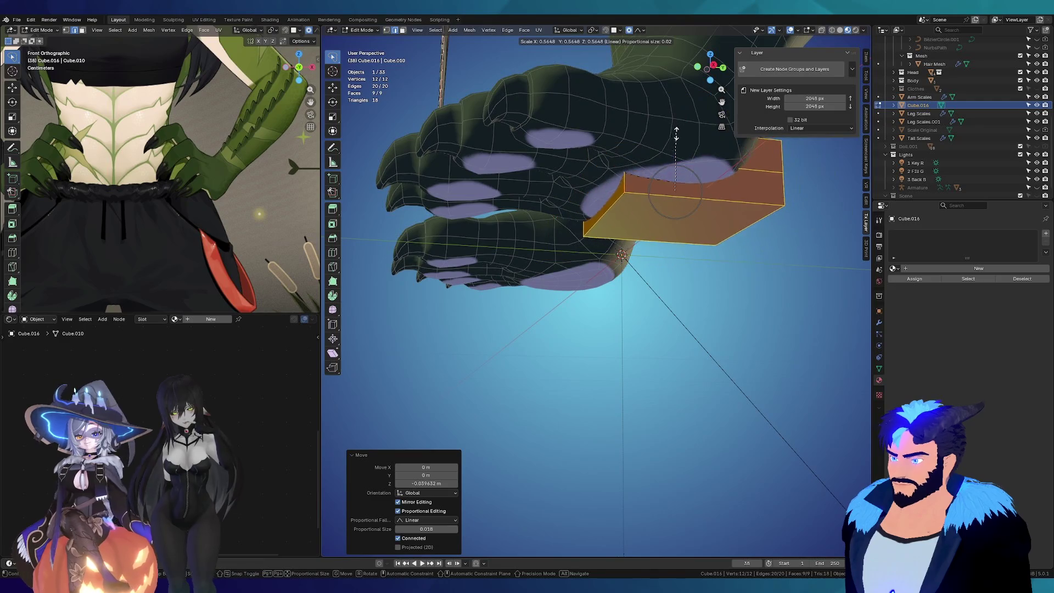
click(676, 134)
click(879, 323)
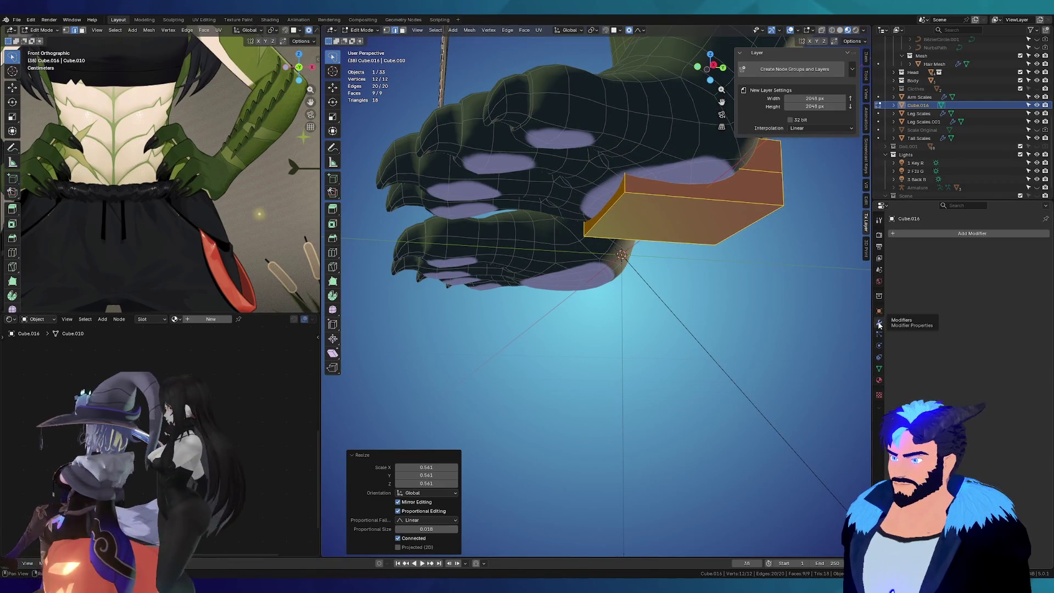
Step: Add a Subdivision Surface modifier to the pad with Levels Viewport set to 2
click(918, 236)
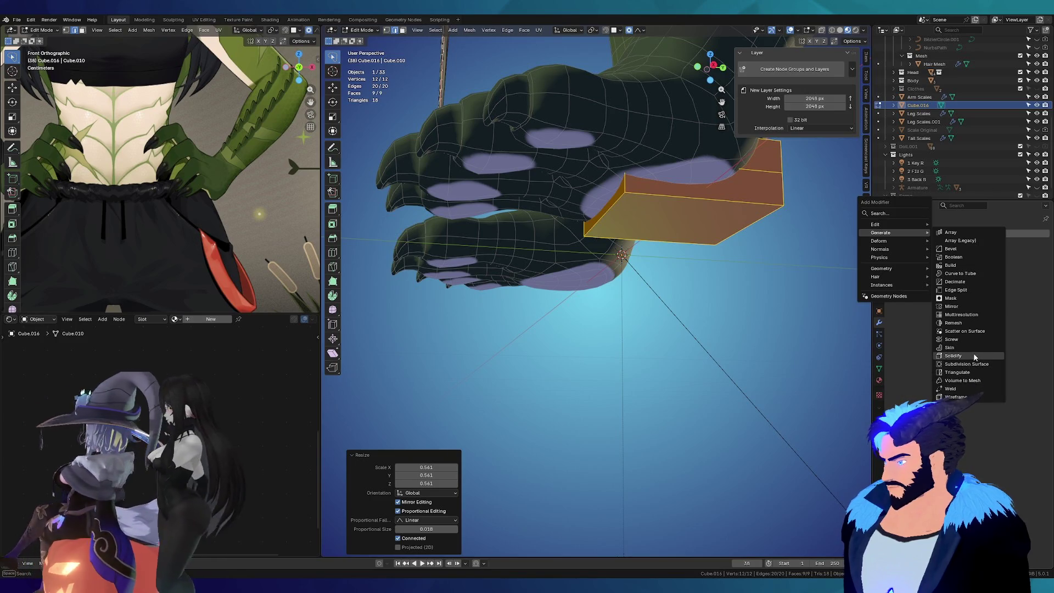
click(964, 363)
mouse_move(627, 289)
middle_down()
mouse_move(757, 211)
mouse_move(667, 188)
middle_up()
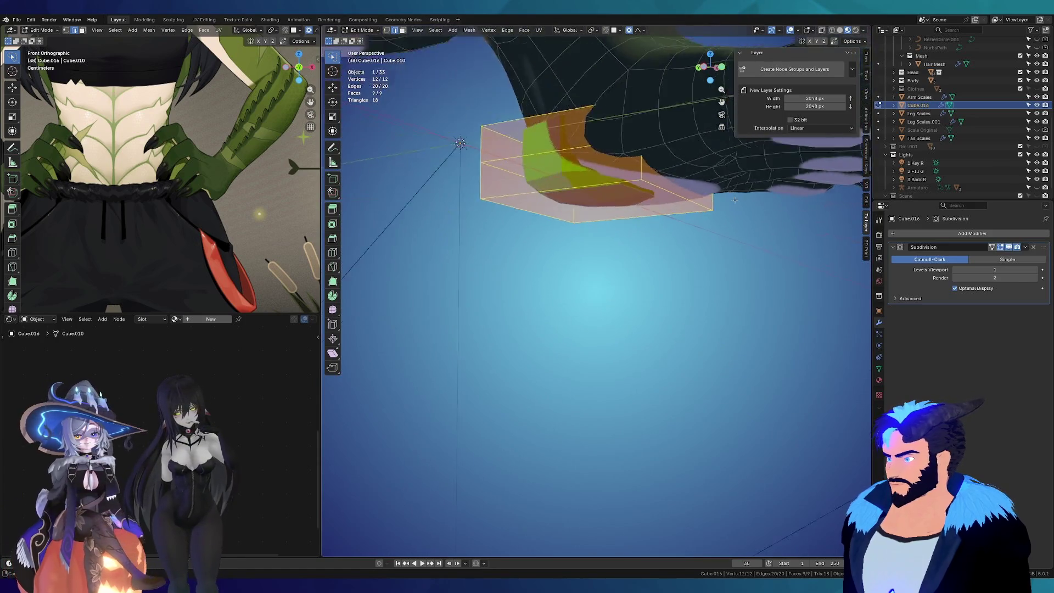
click(1036, 270)
Step: Shift the pad's vertices along X and then Y to centre it under the toes
mouse_move(676, 271)
middle_down()
mouse_move(617, 163)
mouse_move(601, 181)
mouse_move(610, 205)
middle_up()
key(g)
key(x)
click(589, 197)
key(g)
key(y)
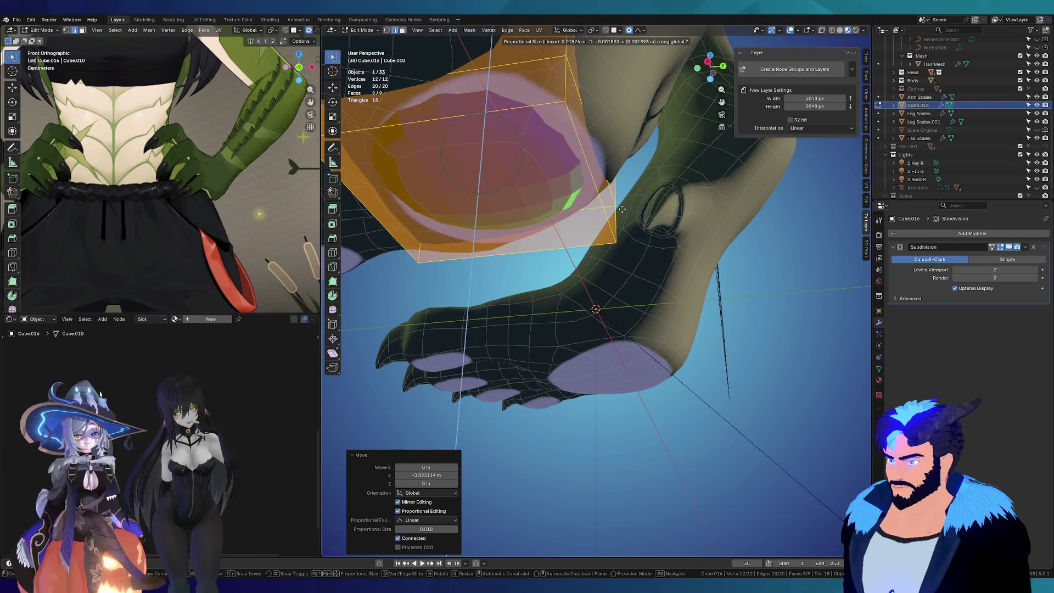
click(622, 210)
Step: Leave Edit Mode and give the rounded pad smooth shading from below the foot
middle_drag(621, 209, 576, 247)
key(Tab)
right_click(577, 247)
click(610, 271)
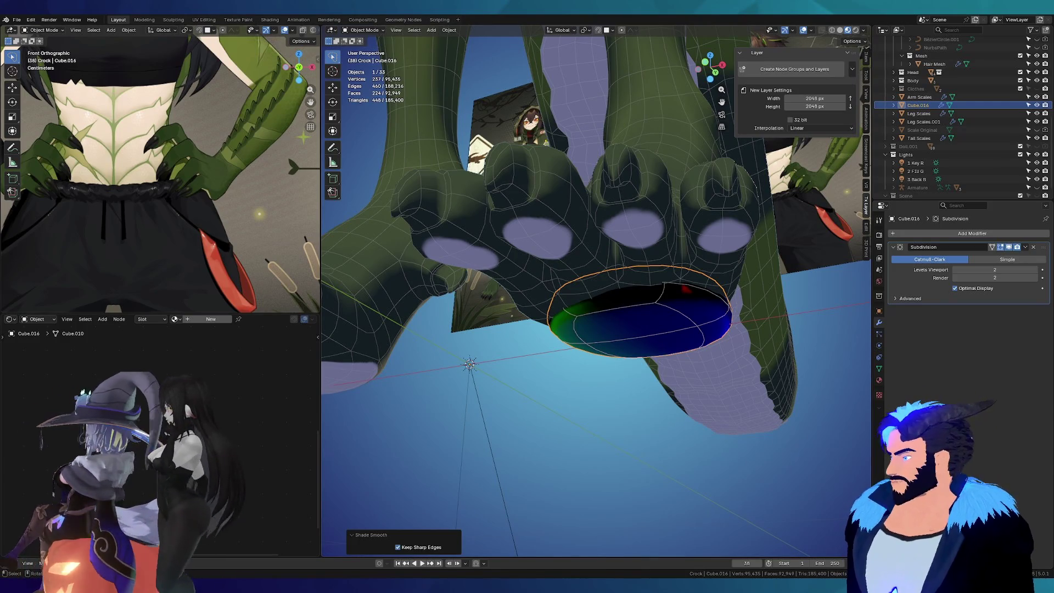
mouse_move(669, 367)
middle_down()
mouse_move(669, 341)
mouse_move(636, 357)
middle_up()
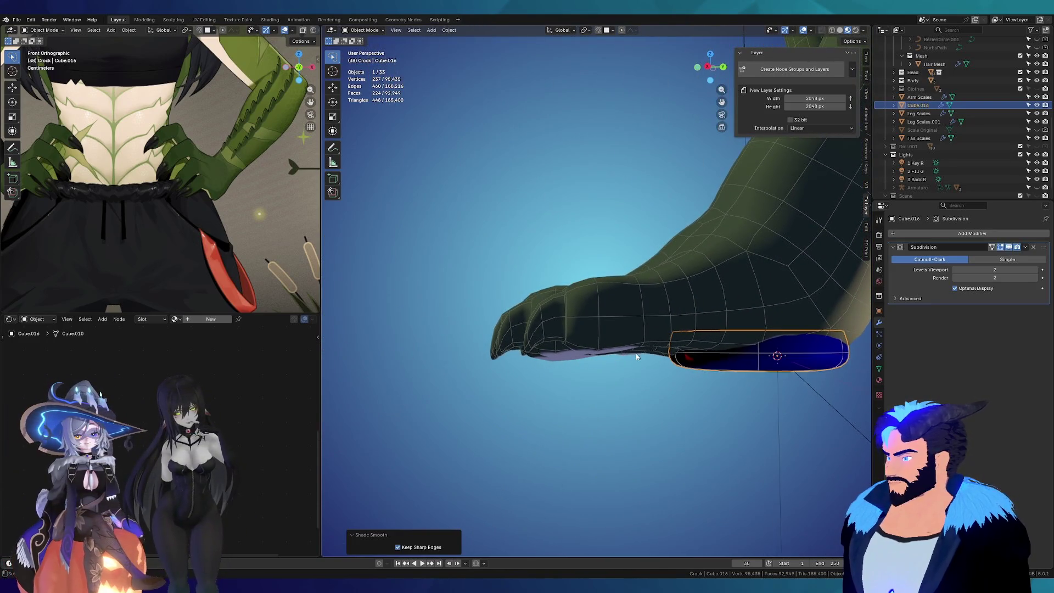
middle_drag(700, 348, 610, 321)
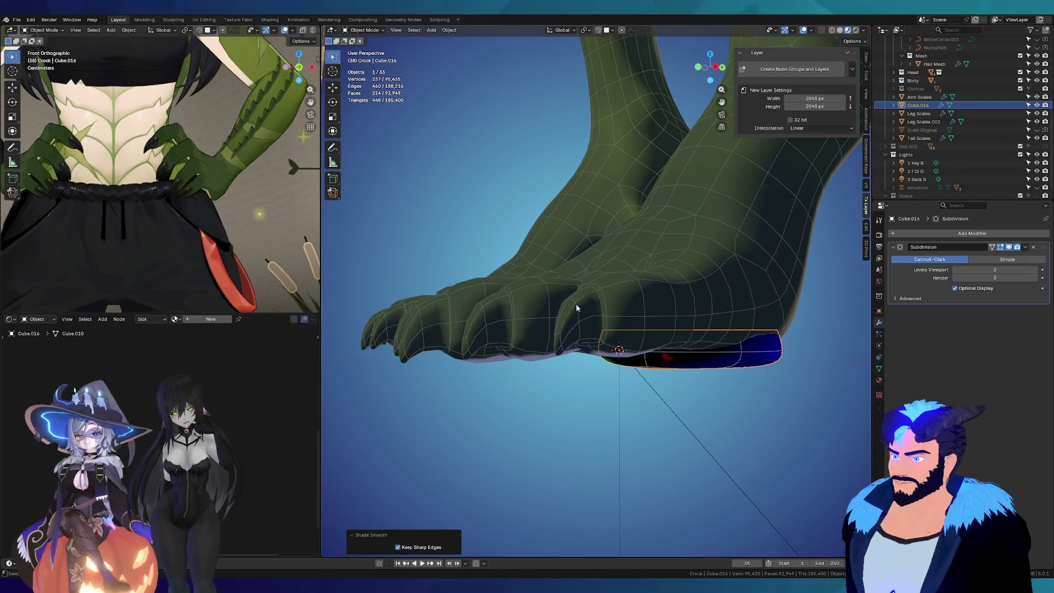
scroll(577, 308, down, 5)
scroll(607, 419, up, 4)
mouse_move(607, 418)
middle_down()
mouse_move(599, 325)
mouse_move(611, 299)
mouse_move(599, 277)
mouse_move(594, 418)
mouse_move(585, 397)
middle_up()
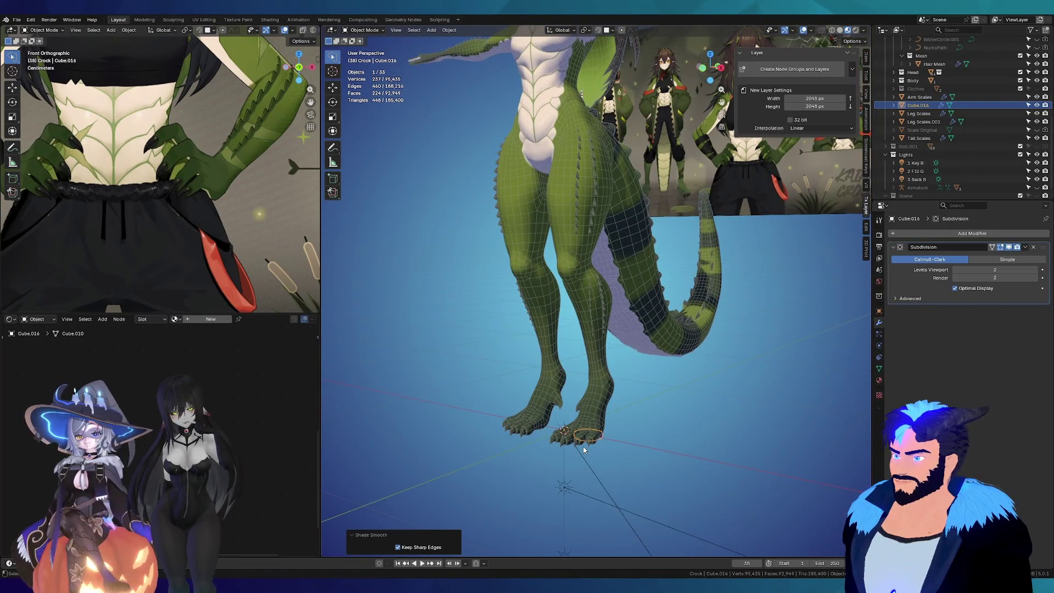
middle_drag(544, 253, 605, 306)
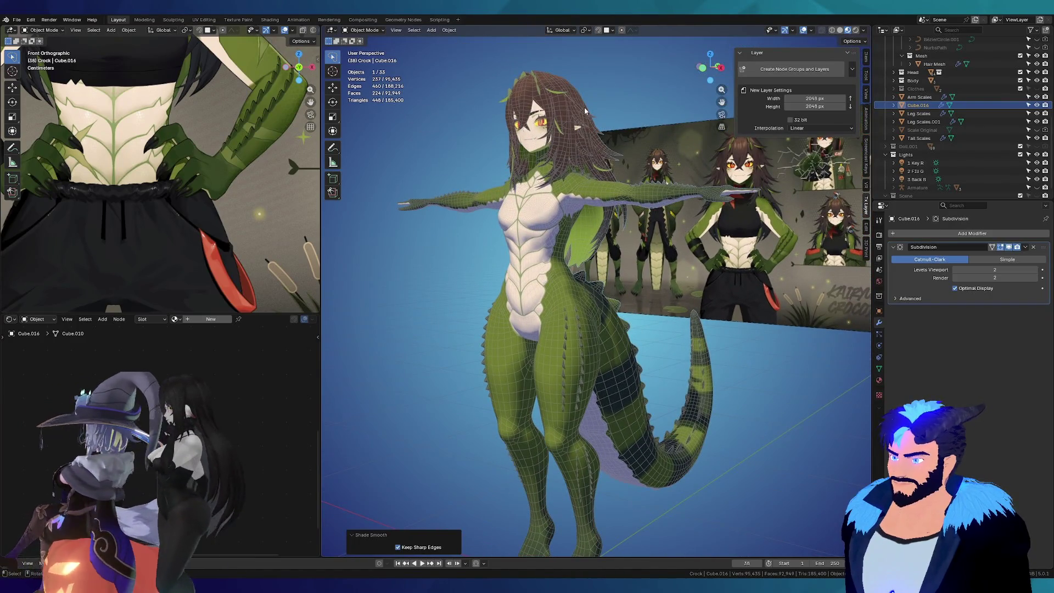
scroll(585, 110, up, 3)
middle_drag(585, 109, 643, 429)
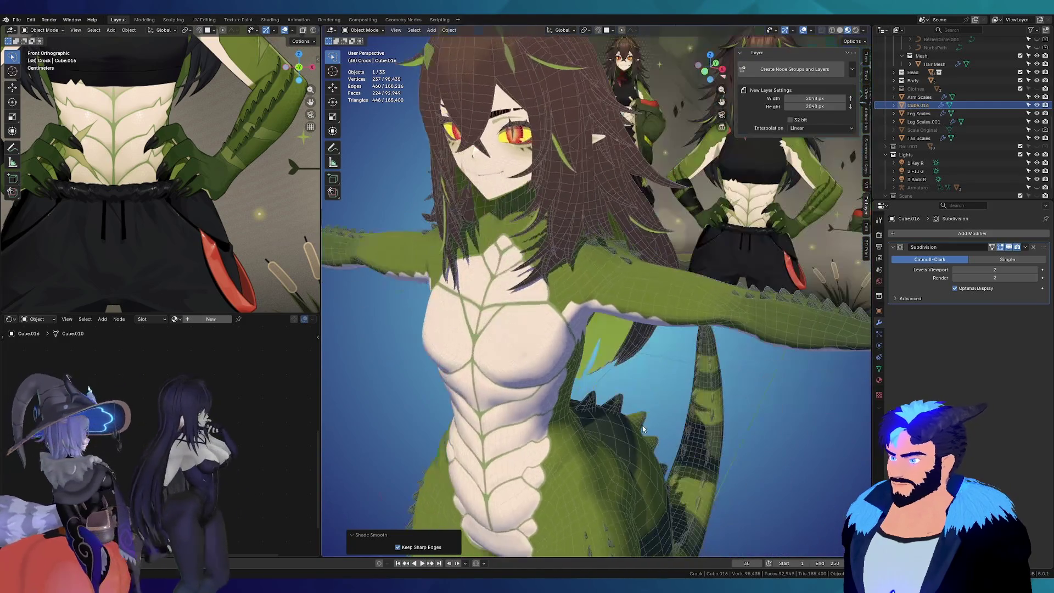
middle_drag(689, 324, 725, 271)
scroll(725, 273, down, 3)
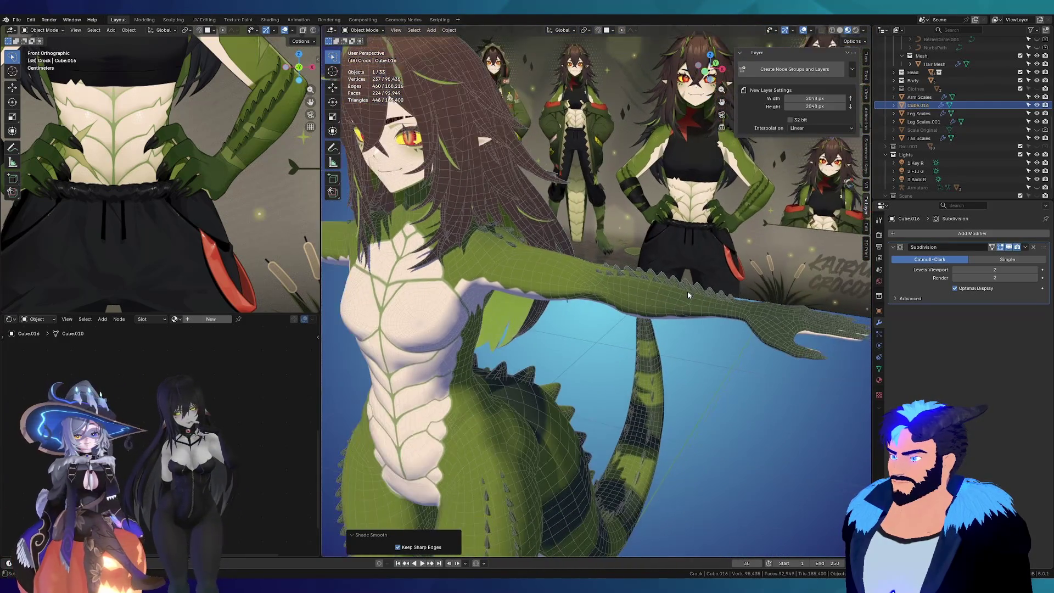
scroll(757, 203, up, 5)
scroll(757, 202, up, 2)
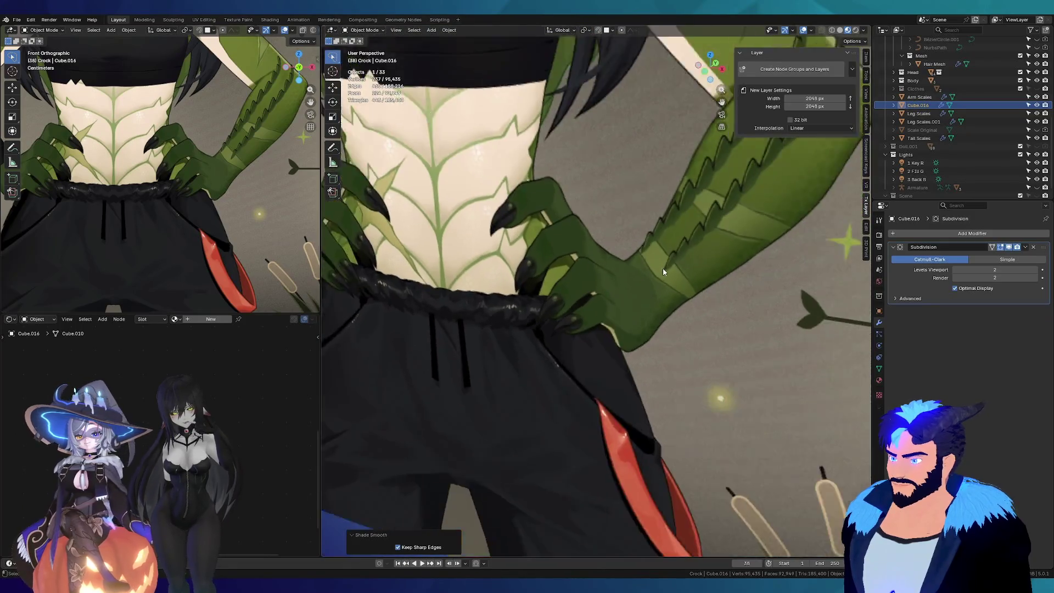
scroll(738, 272, down, 6)
scroll(527, 363, up, 4)
mouse_move(551, 358)
middle_down()
mouse_move(527, 362)
mouse_move(452, 425)
mouse_move(511, 395)
middle_up()
scroll(528, 362, down, 1)
scroll(237, 188, down, 4)
scroll(85, 108, up, 4)
scroll(91, 145, up, 3)
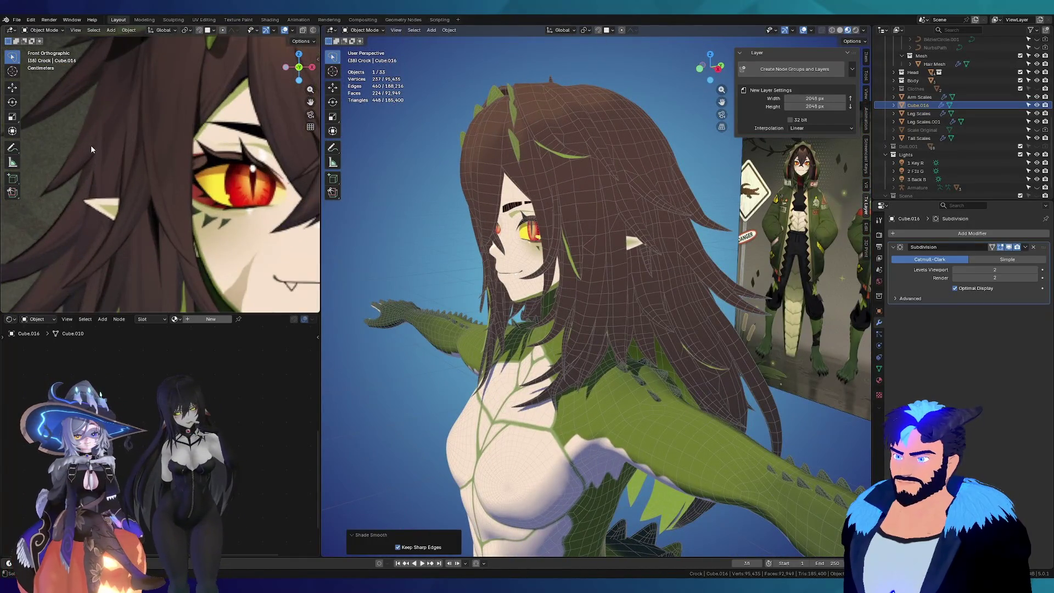
scroll(134, 205, down, 3)
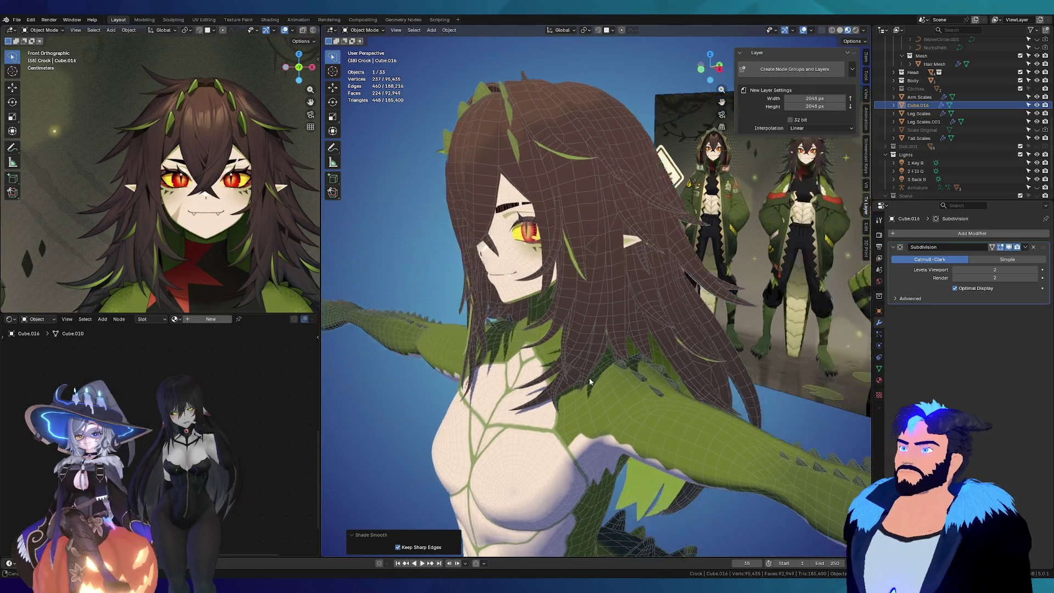
middle_drag(577, 329, 511, 329)
scroll(510, 329, up, 2)
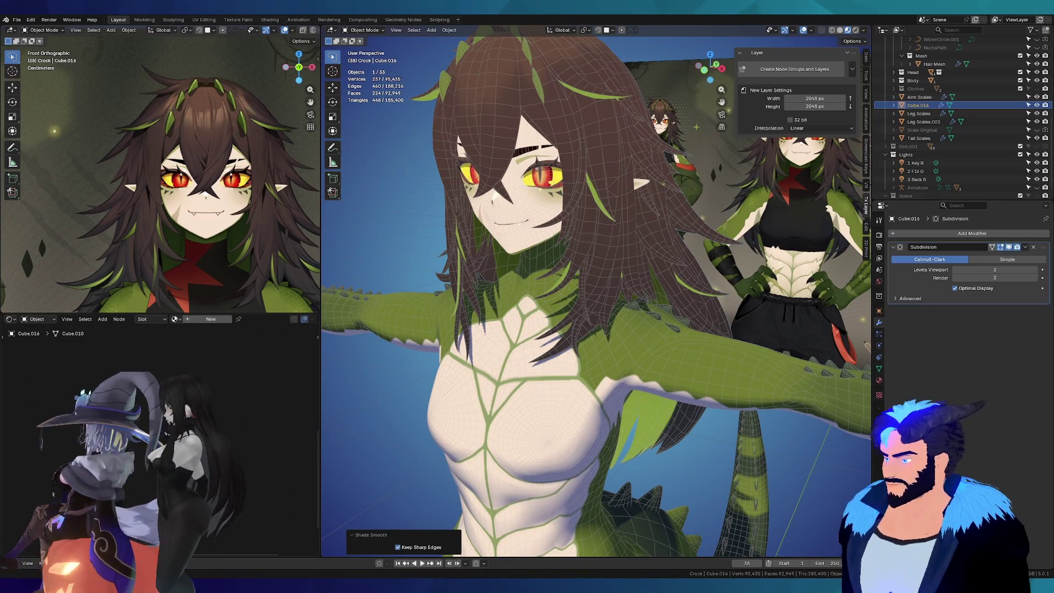
scroll(572, 248, down, 1)
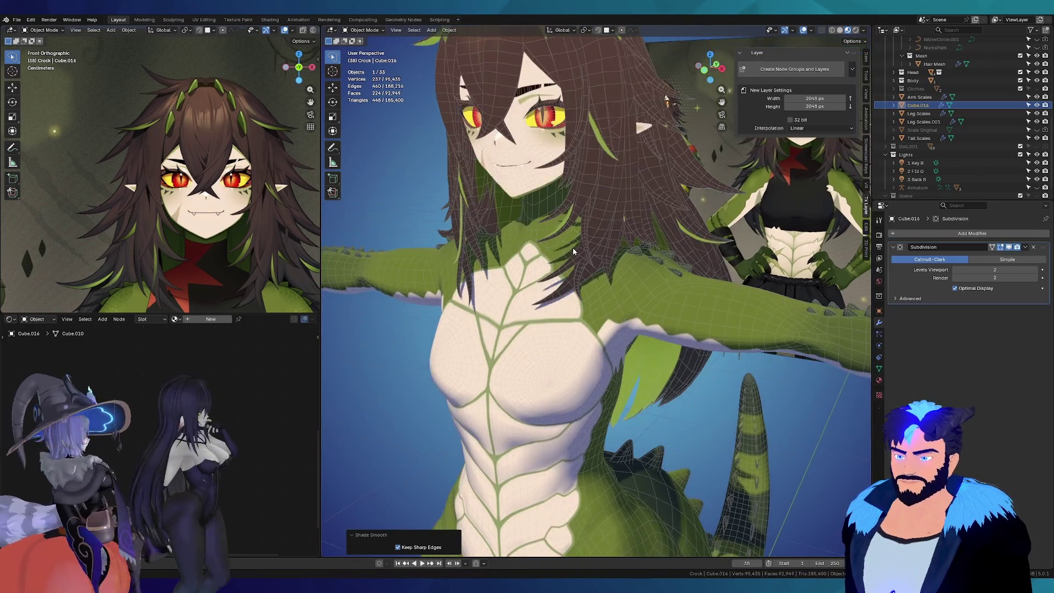
scroll(475, 237, down, 2)
scroll(497, 245, down, 2)
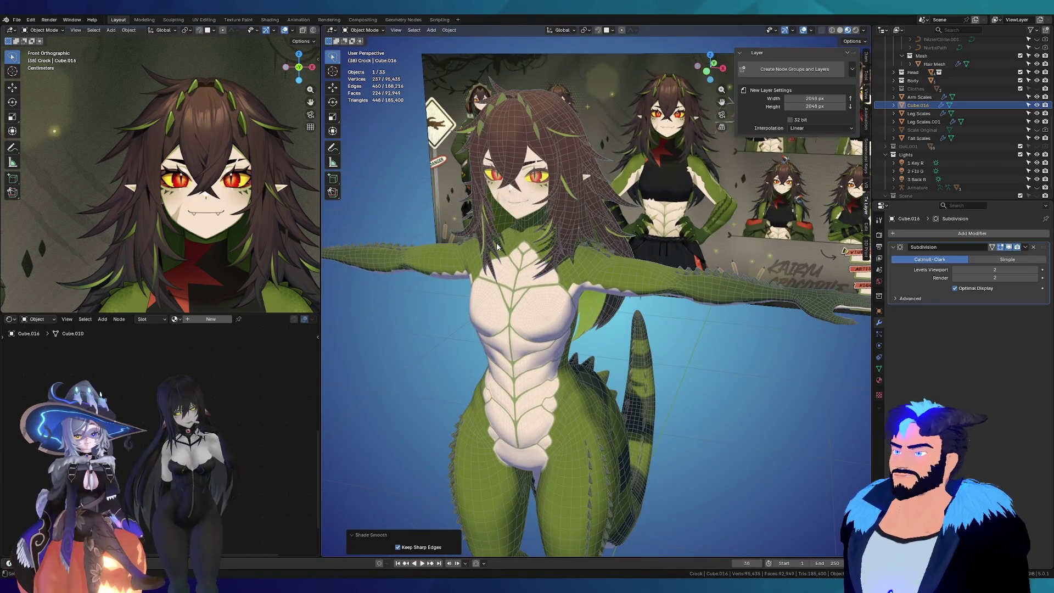
middle_drag(496, 243, 496, 198)
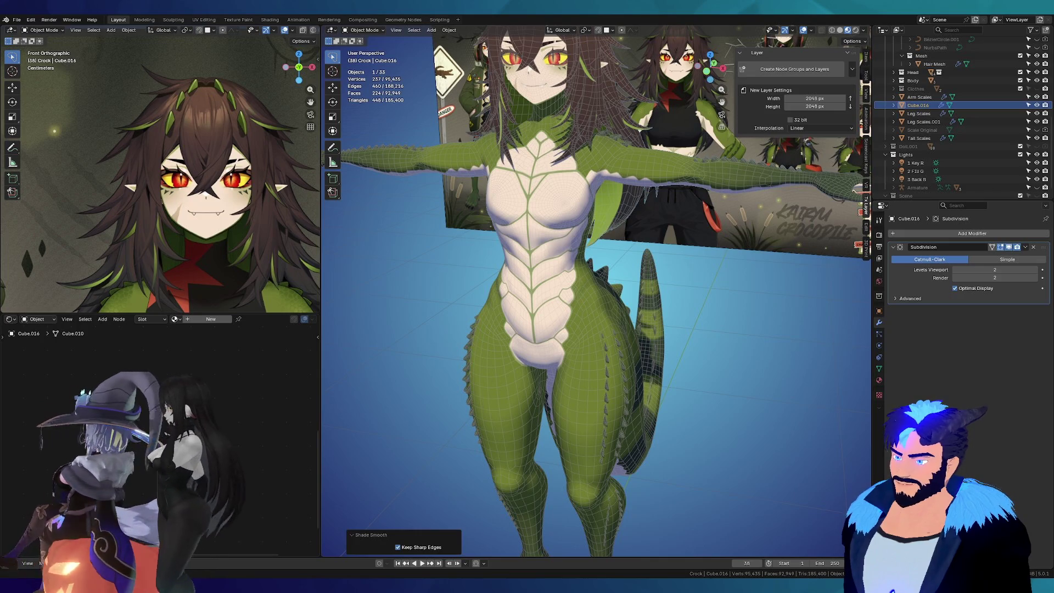
middle_drag(660, 388, 526, 434)
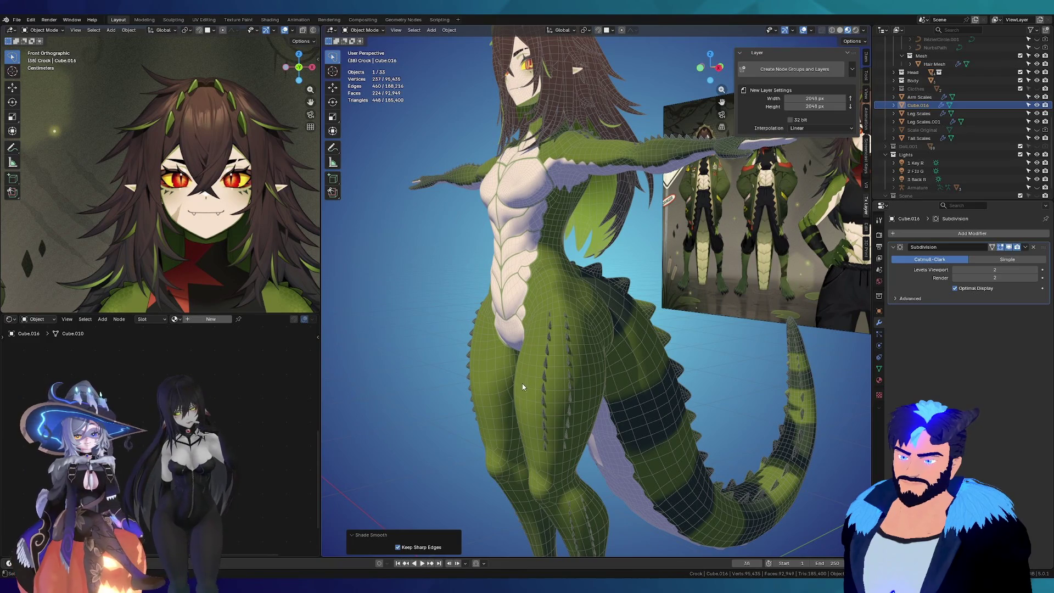
scroll(526, 379, up, 1)
scroll(526, 379, up, 1)
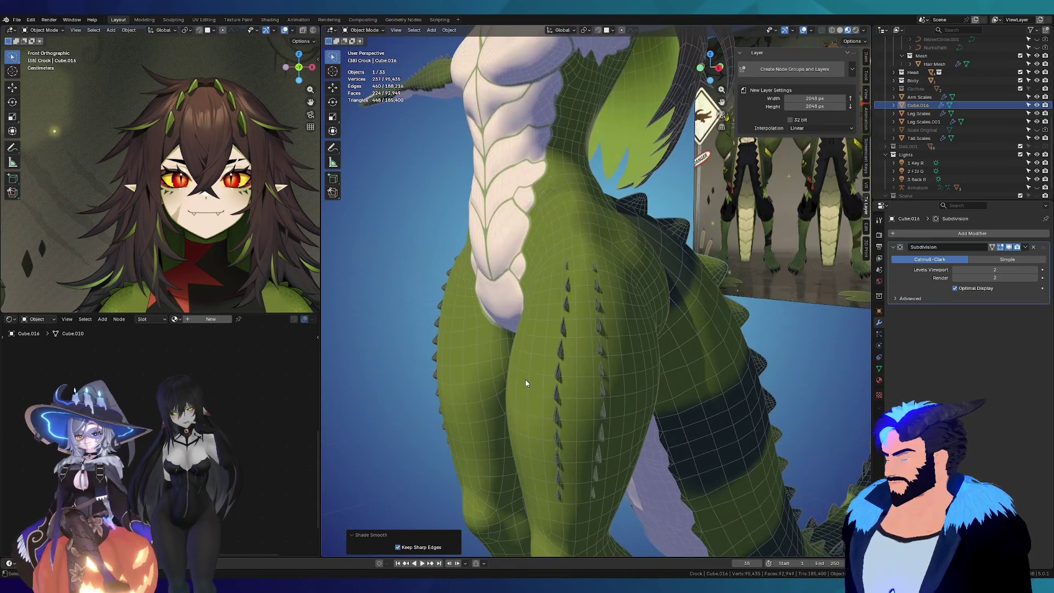